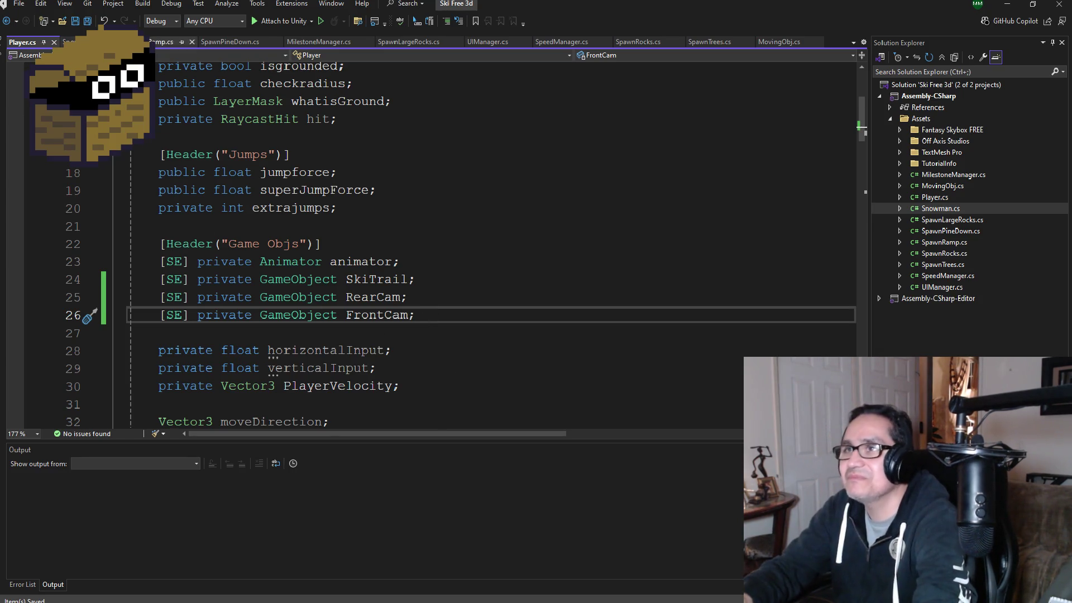
- Add a blank line after OnTriggerEnter's closing brace on line 121 of Player.cs
{"action": "scroll", "coordinate": [324, 296], "scroll_direction": "down", "scroll_amount": 2}
{"action": "scroll", "coordinate": [324, 295], "scroll_direction": "down", "scroll_amount": 3}
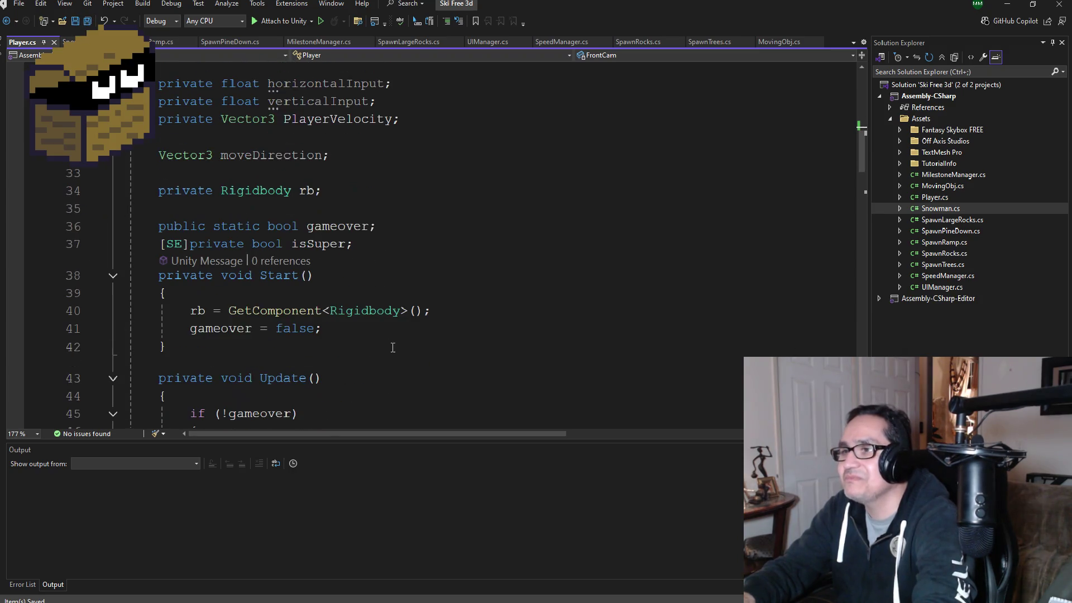
{"action": "scroll", "coordinate": [433, 363], "scroll_direction": "down", "scroll_amount": 8}
{"action": "scroll", "coordinate": [413, 334], "scroll_direction": "down", "scroll_amount": 12}
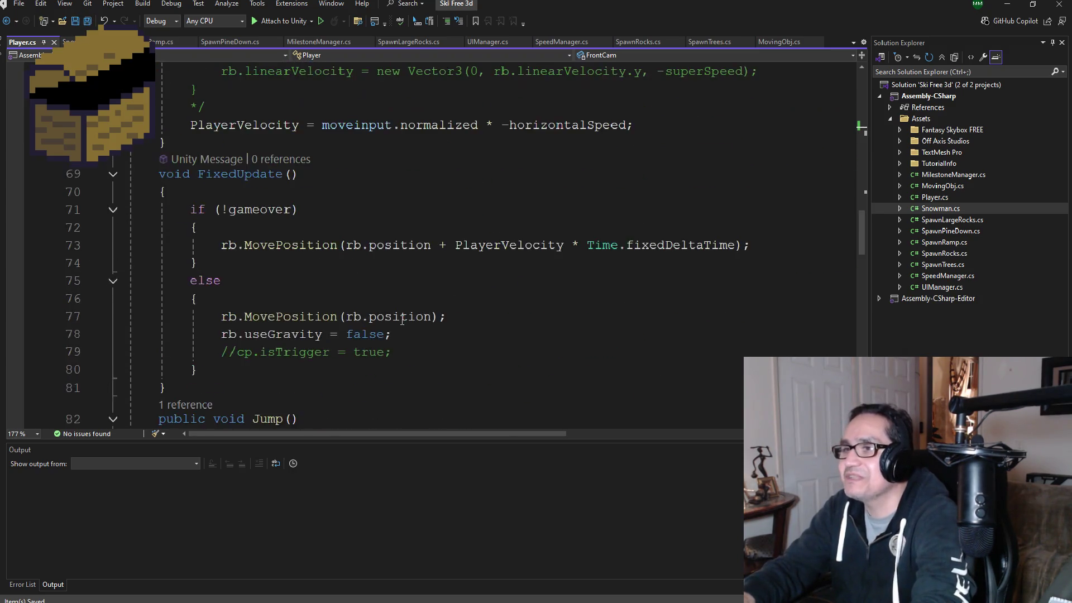
{"action": "scroll", "coordinate": [365, 308], "scroll_direction": "down", "scroll_amount": 4}
{"action": "scroll", "coordinate": [365, 308], "scroll_direction": "down", "scroll_amount": 7}
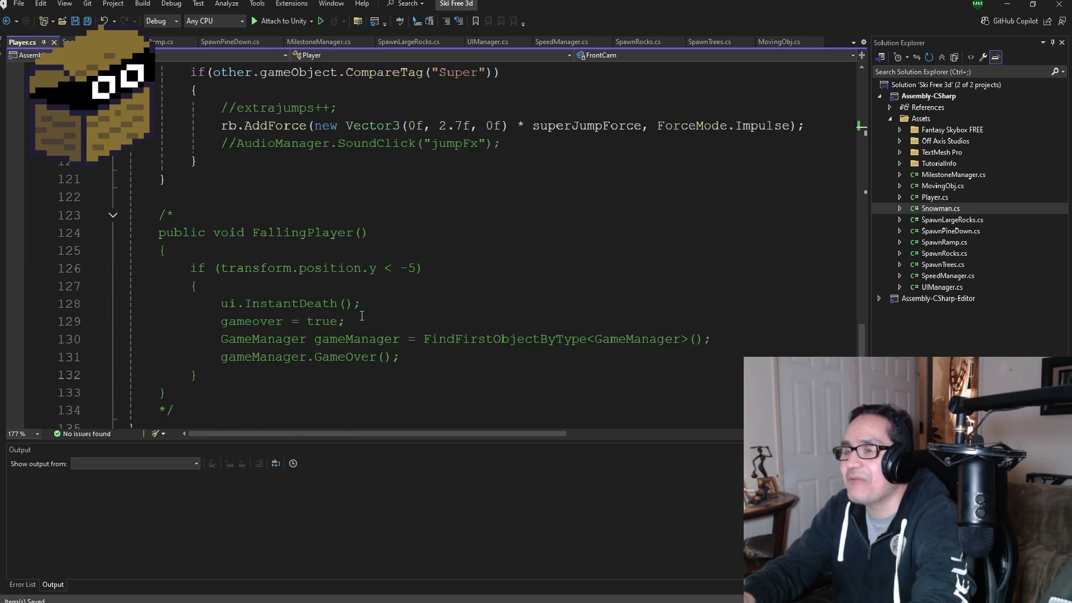
{"action": "scroll", "coordinate": [350, 321], "scroll_direction": "down", "scroll_amount": 2}
{"action": "scroll", "coordinate": [335, 321], "scroll_direction": "up", "scroll_amount": 8}
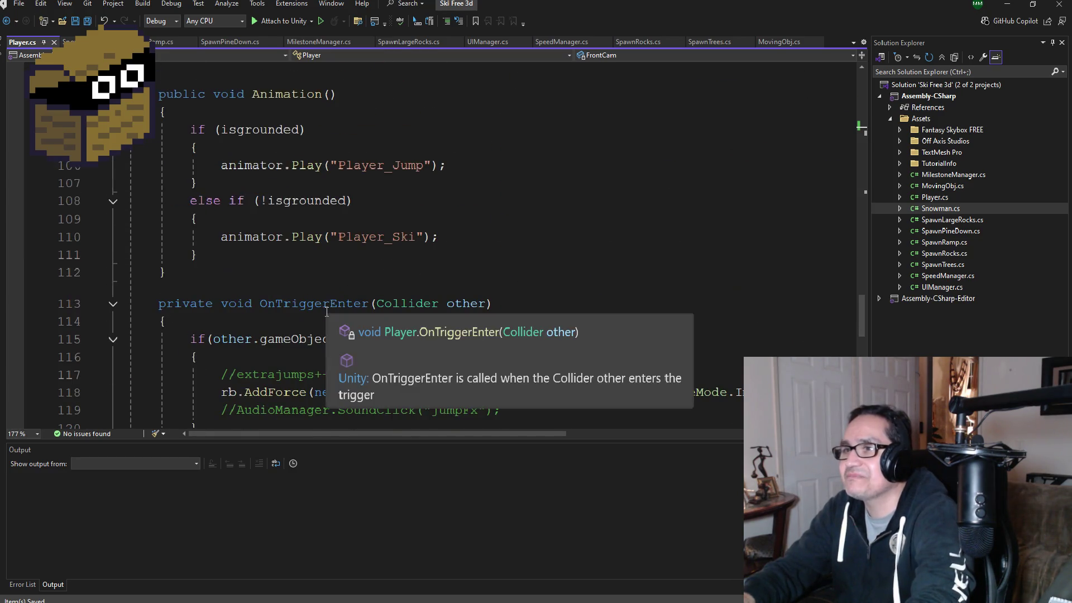
{"action": "scroll", "coordinate": [327, 319], "scroll_direction": "down", "scroll_amount": 4}
{"action": "left_click", "coordinate": [222, 246]}
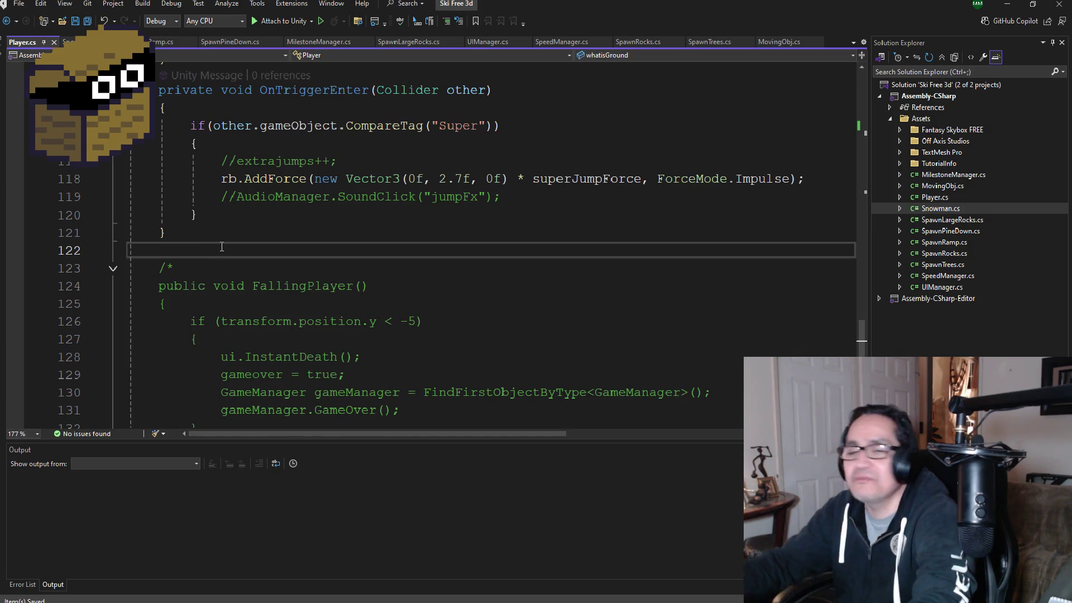
{"action": "key", "text": "Return"}
{"action": "left_click", "coordinate": [221, 246]}
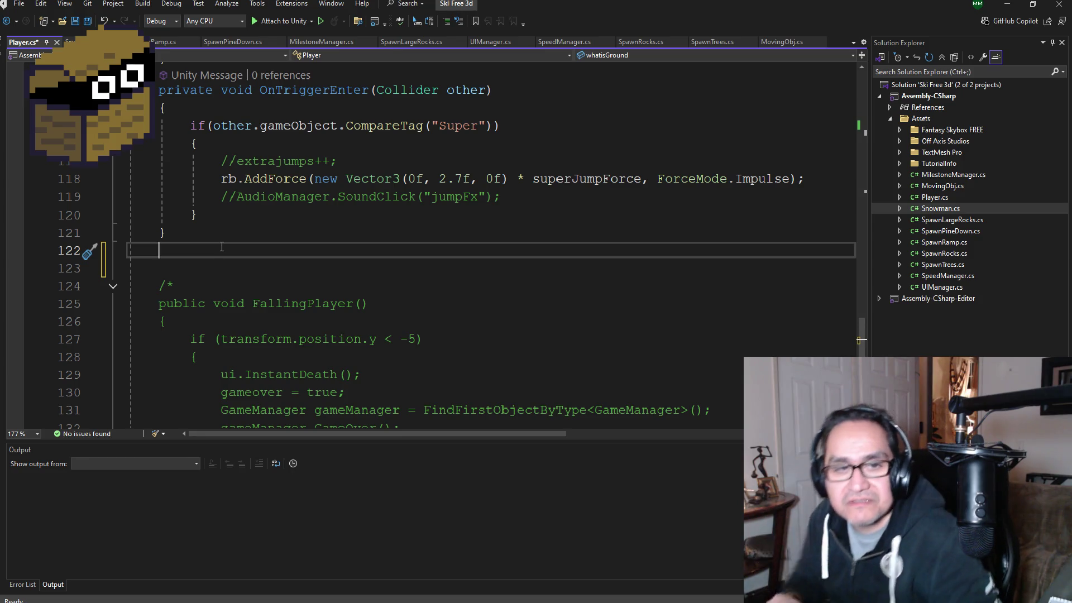
- Declare public void CamControl() on line 122 with an empty brace body
{"action": "scroll", "coordinate": [275, 276], "scroll_direction": "up", "scroll_amount": 1}
{"action": "scroll", "coordinate": [275, 277], "scroll_direction": "up", "scroll_amount": 4}
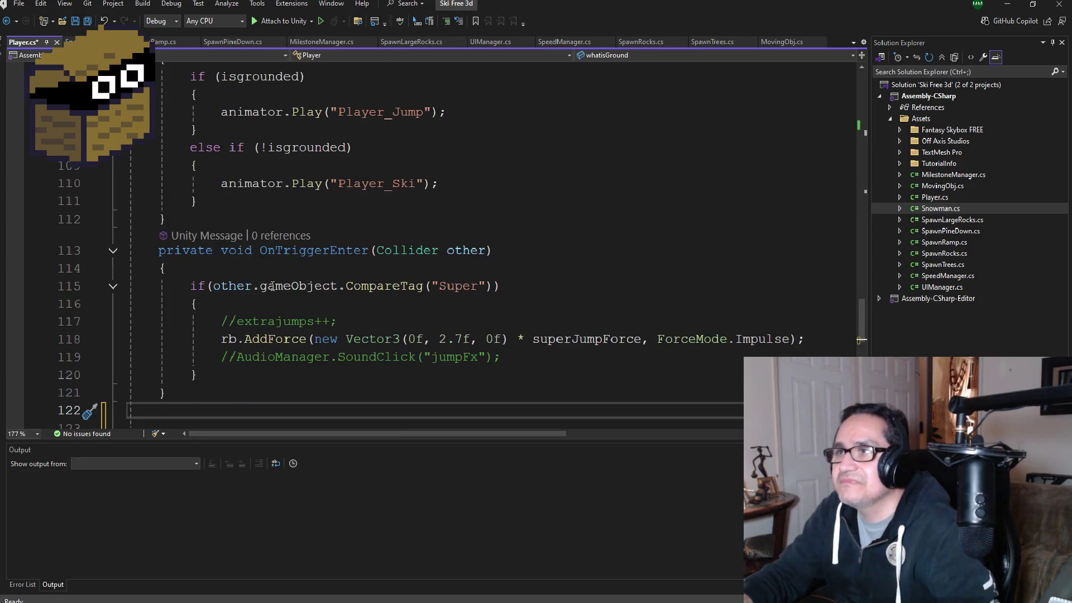
{"action": "scroll", "coordinate": [274, 313], "scroll_direction": "down", "scroll_amount": 4}
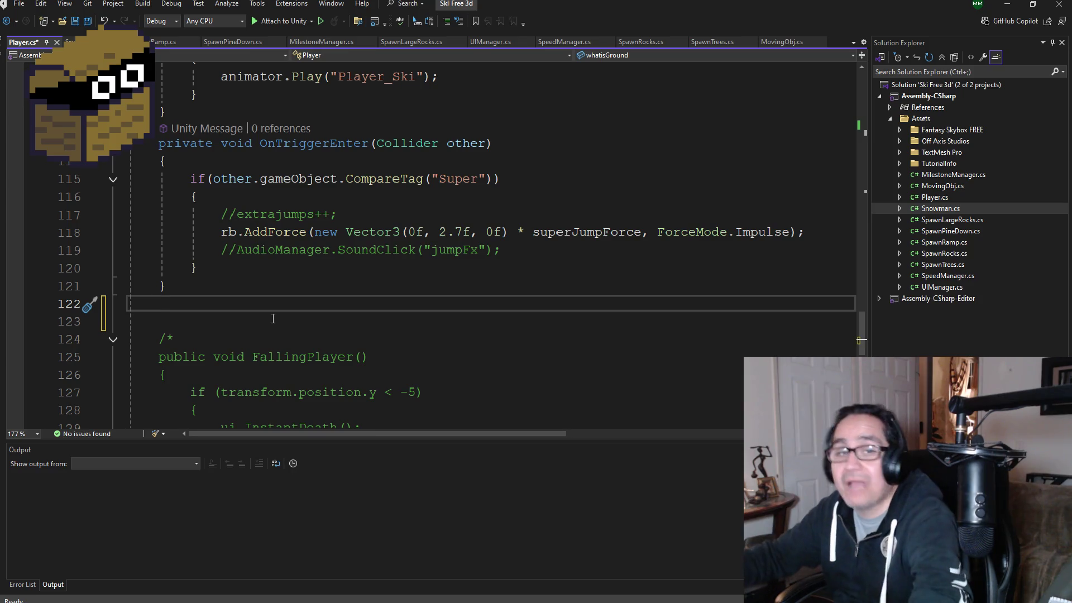
{"action": "type", "text": "void "}
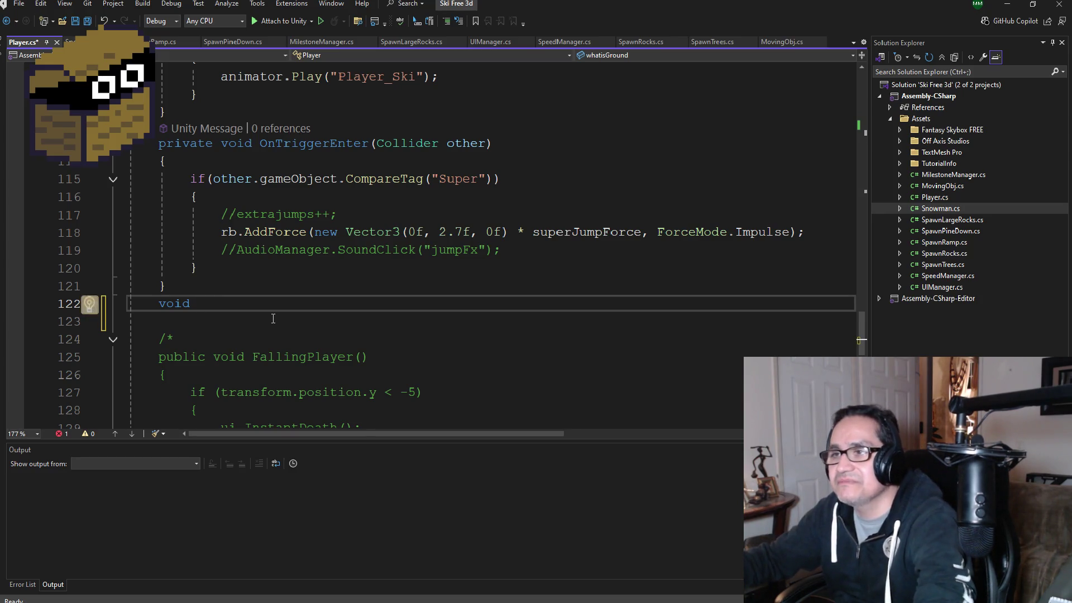
{"action": "type", "text": "CameraContr"}
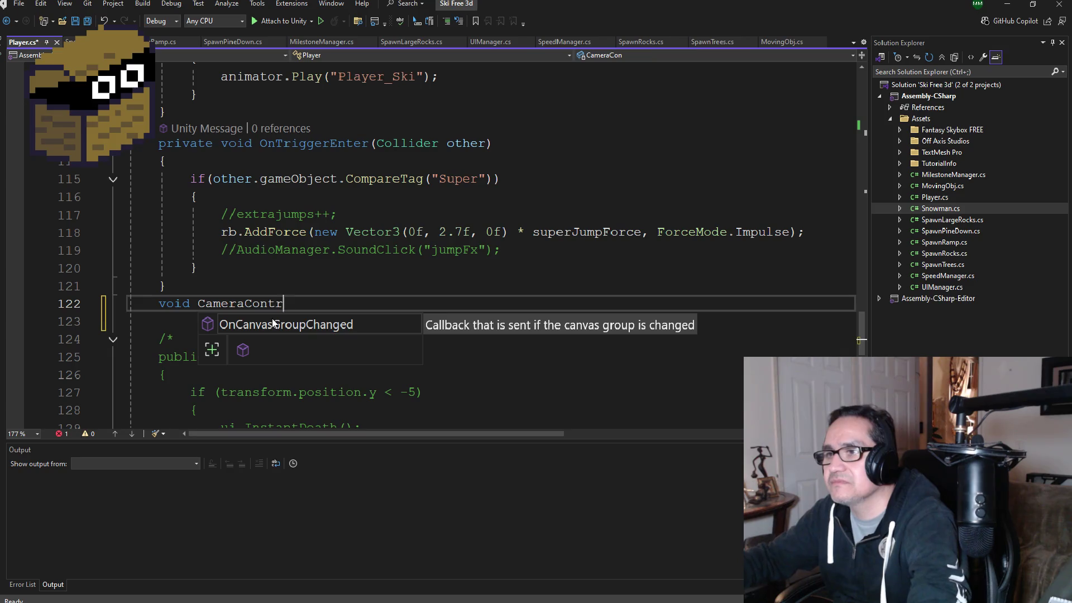
{"action": "key", "text": "BackSpace"}
{"action": "key", "text": "BackSpace"}
{"action": "key", "text": "BackSpace"}
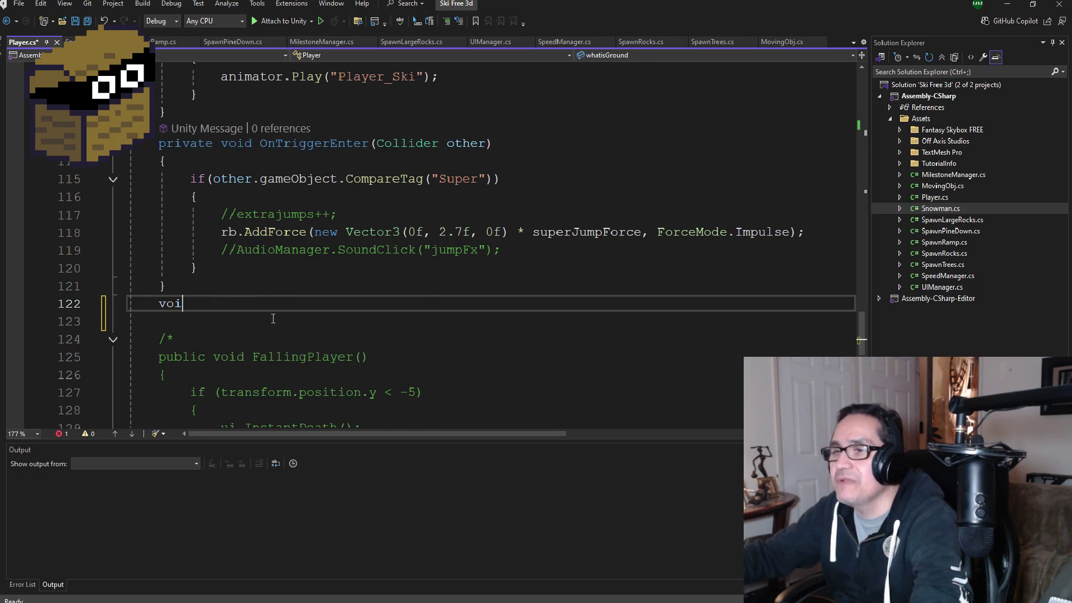
{"action": "key", "text": "BackSpace"}
{"action": "key", "text": "BackSpace"}
{"action": "key", "text": "BackSpace"}
{"action": "type", "text": "public "}
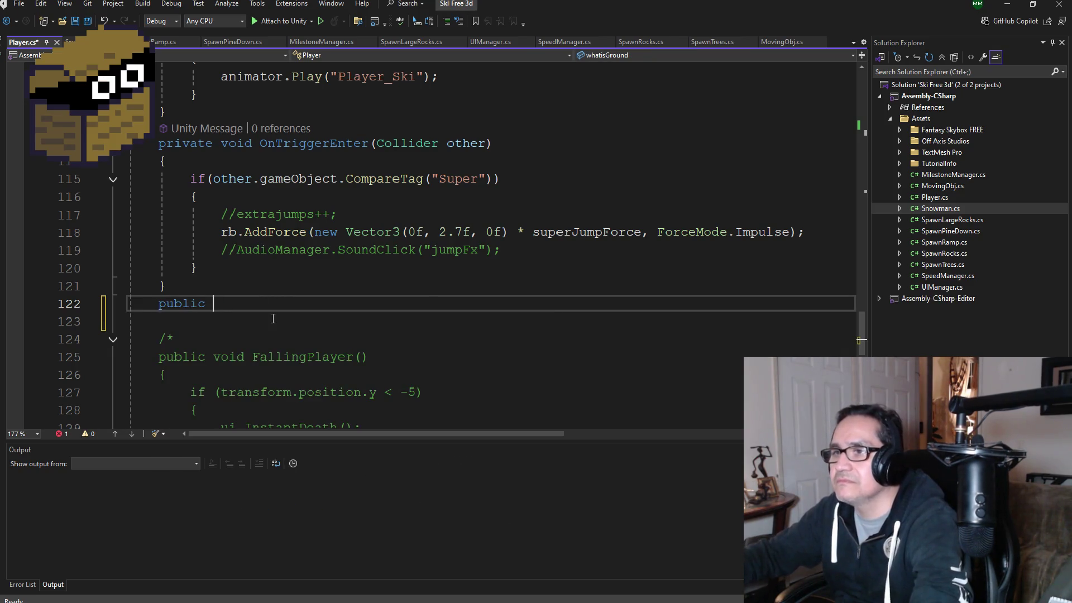
{"action": "type", "text": "void Came"}
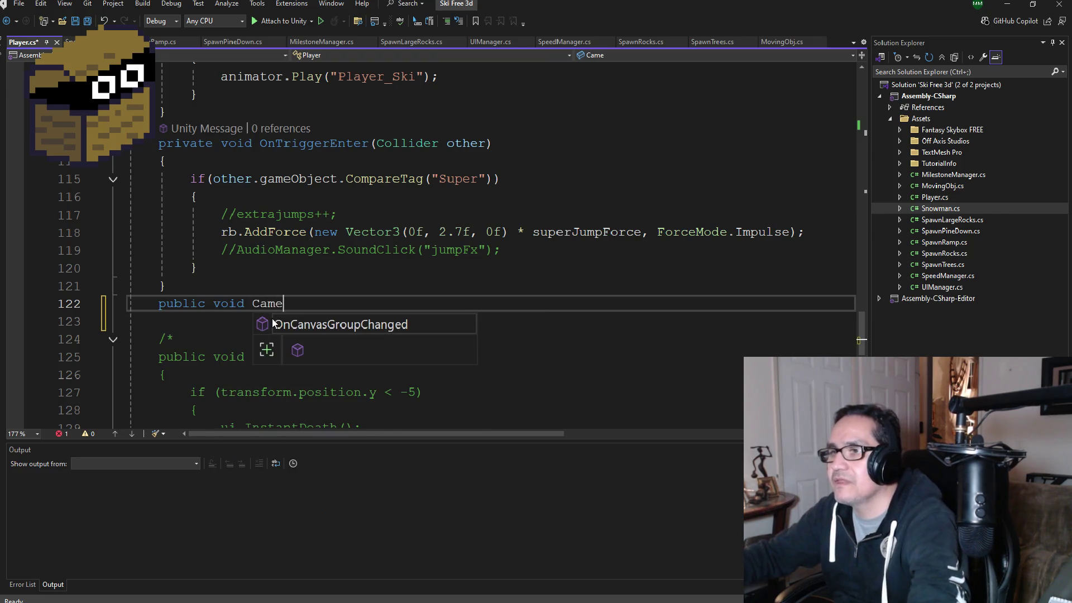
{"action": "key", "text": "BackSpace"}
{"action": "type", "text": "Contro"}
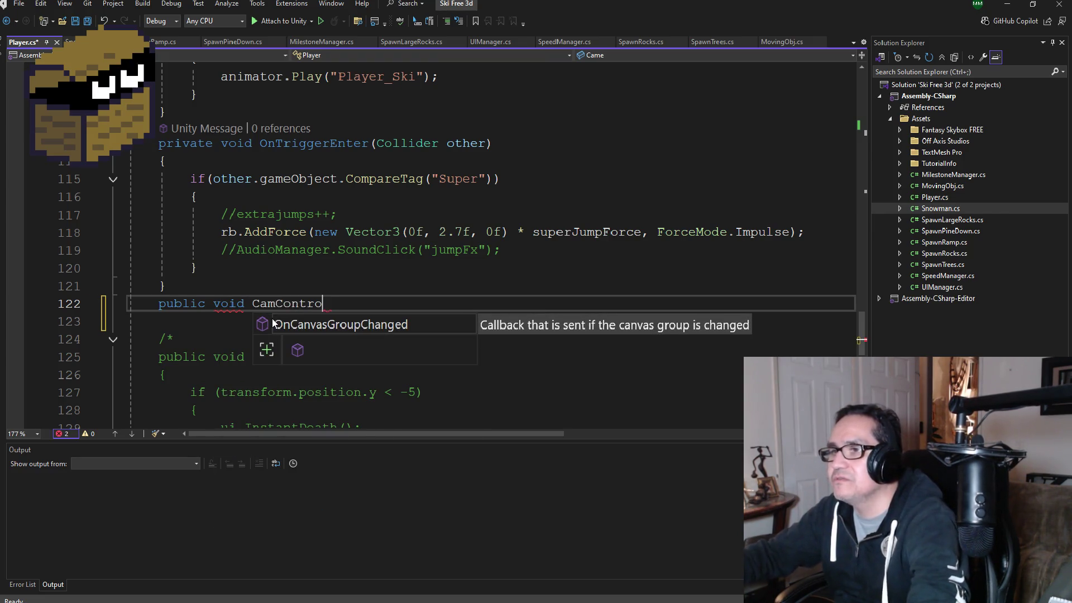
{"action": "type", "text": "l()"}
{"action": "key", "text": "Return"}
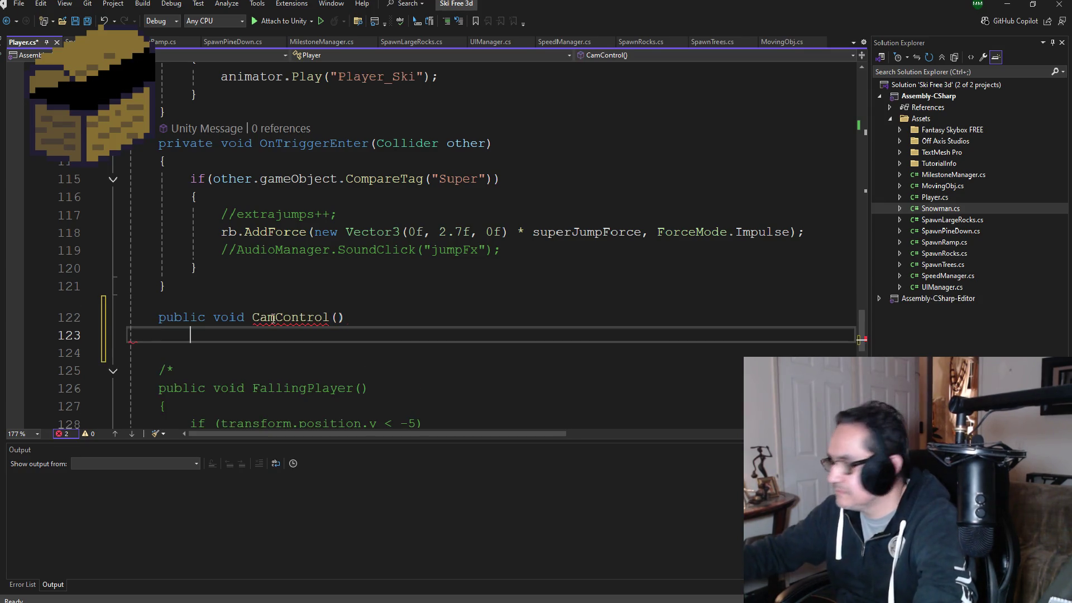
{"action": "type", "text": "{"}
{"action": "key", "text": "Return"}
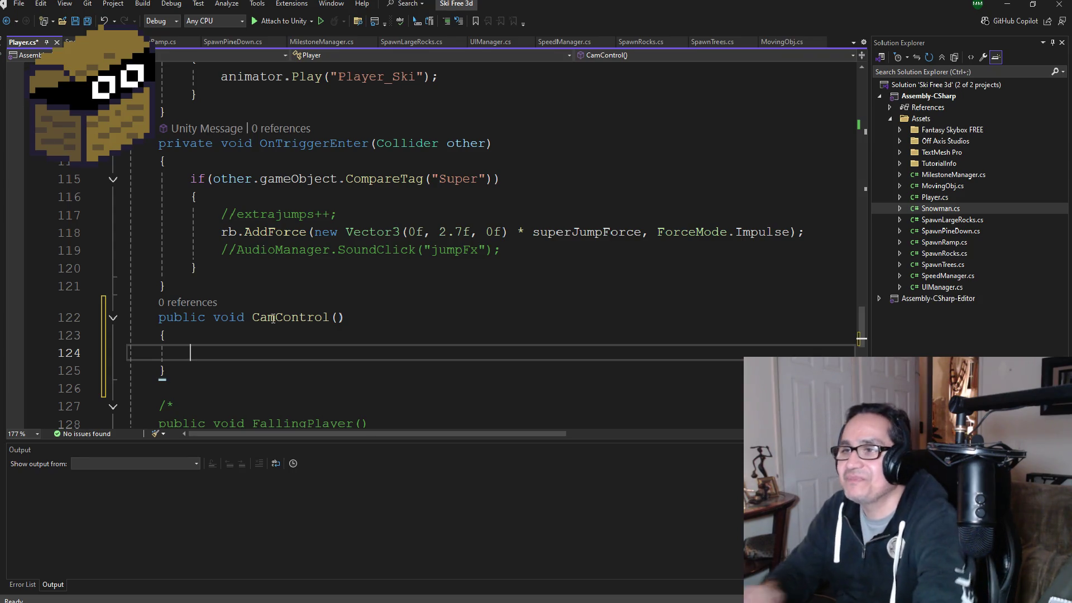
- Save Player.cs and scroll through the script to review the new empty CamControl method
{"action": "left_click", "coordinate": [87, 21]}
{"action": "scroll", "coordinate": [335, 337], "scroll_direction": "down", "scroll_amount": 1}
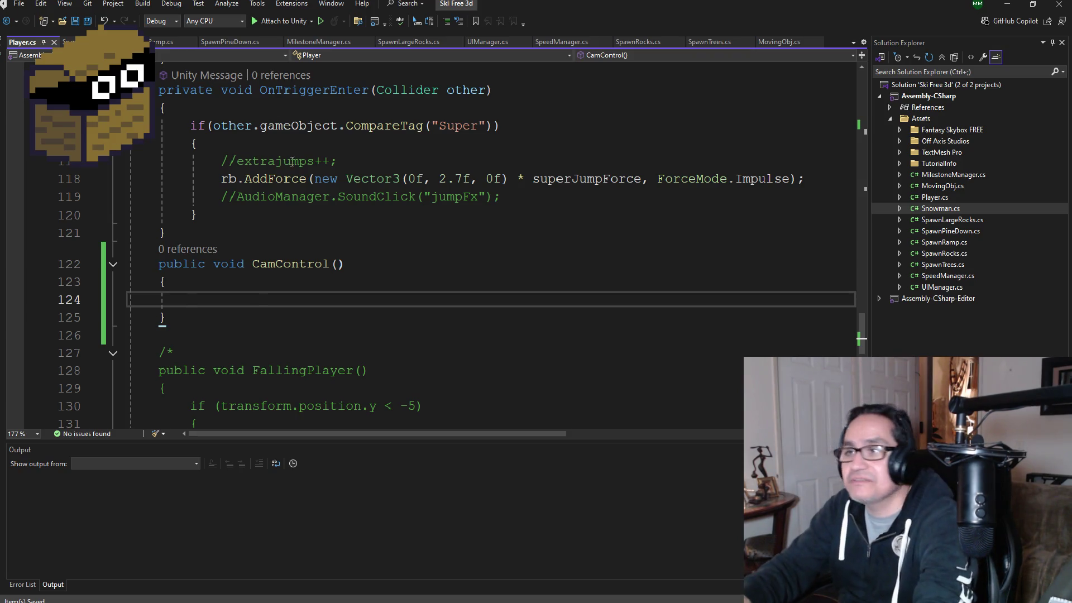
{"action": "scroll", "coordinate": [296, 173], "scroll_direction": "up", "scroll_amount": 13}
{"action": "scroll", "coordinate": [296, 181], "scroll_direction": "up", "scroll_amount": 12}
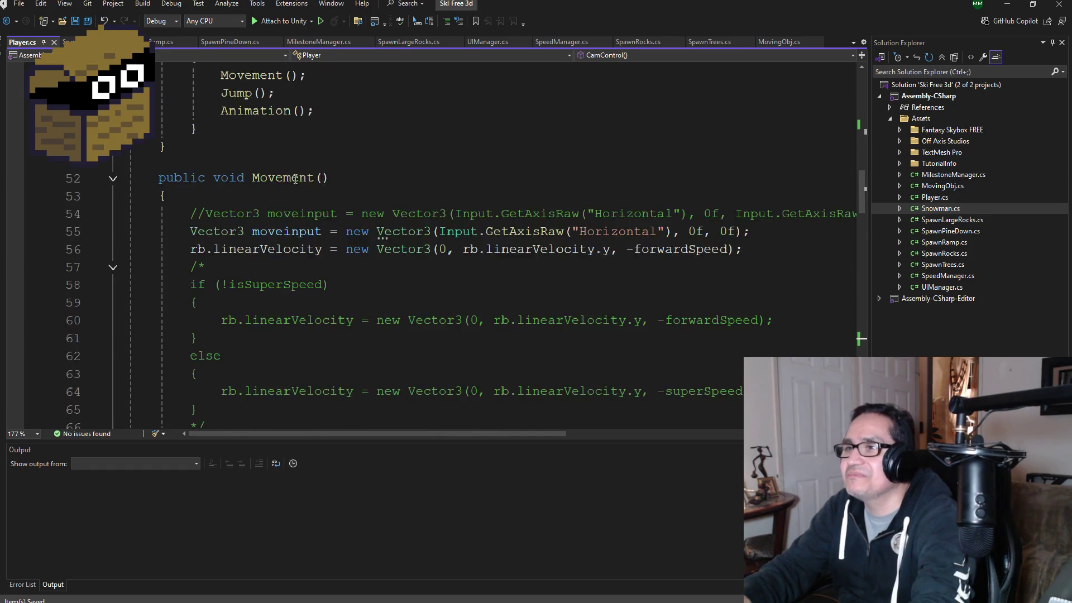
{"action": "scroll", "coordinate": [294, 180], "scroll_direction": "up", "scroll_amount": 4}
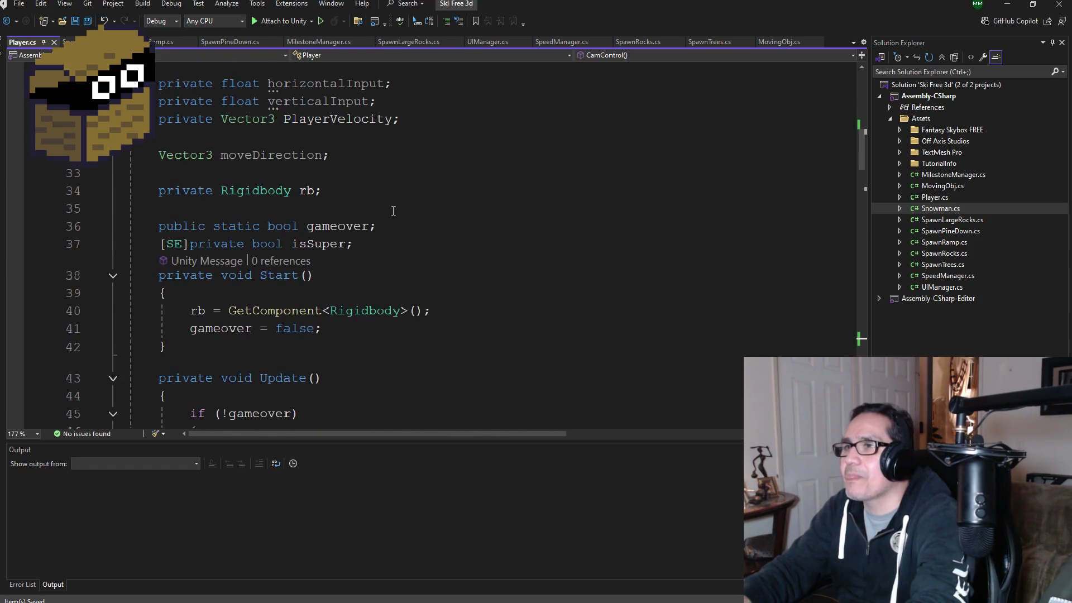
{"action": "scroll", "coordinate": [387, 226], "scroll_direction": "up", "scroll_amount": 1}
{"action": "scroll", "coordinate": [385, 239], "scroll_direction": "down", "scroll_amount": 3}
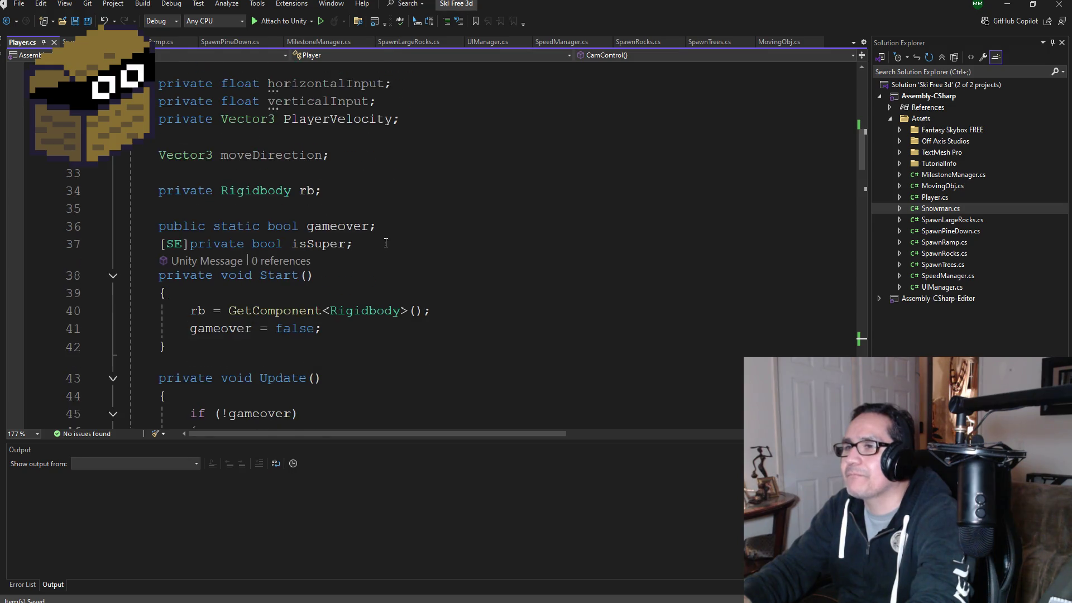
{"action": "scroll", "coordinate": [415, 281], "scroll_direction": "up", "scroll_amount": 4}
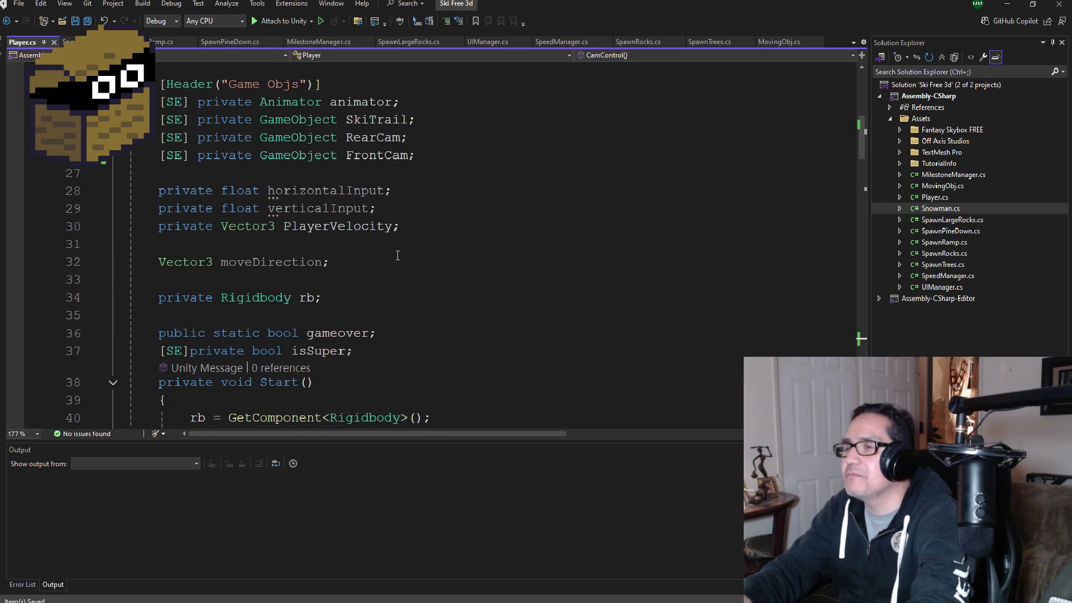
{"action": "scroll", "coordinate": [397, 255], "scroll_direction": "down", "scroll_amount": 20}
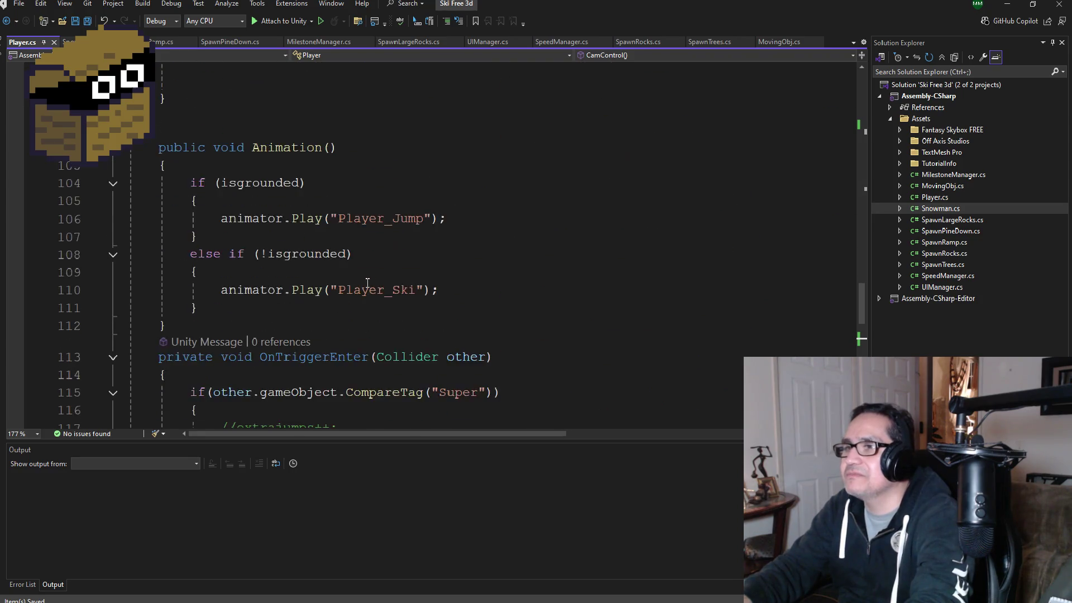
{"action": "scroll", "coordinate": [367, 282], "scroll_direction": "down", "scroll_amount": 7}
{"action": "scroll", "coordinate": [286, 267], "scroll_direction": "up", "scroll_amount": 2}
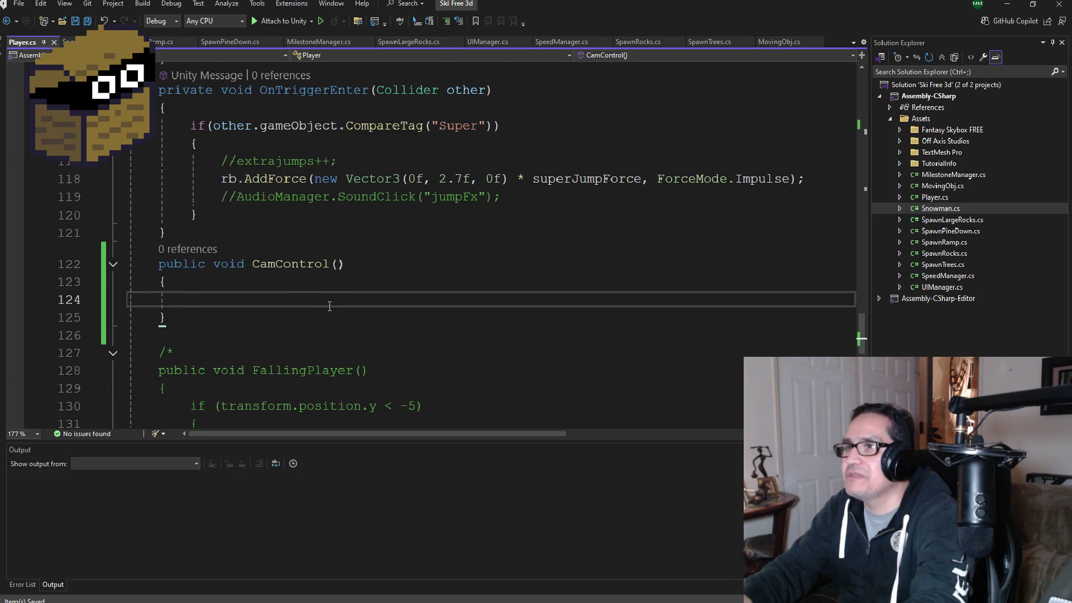
{"action": "scroll", "coordinate": [329, 306], "scroll_direction": "down", "scroll_amount": 1}
{"action": "scroll", "coordinate": [363, 290], "scroll_direction": "up", "scroll_amount": 8}
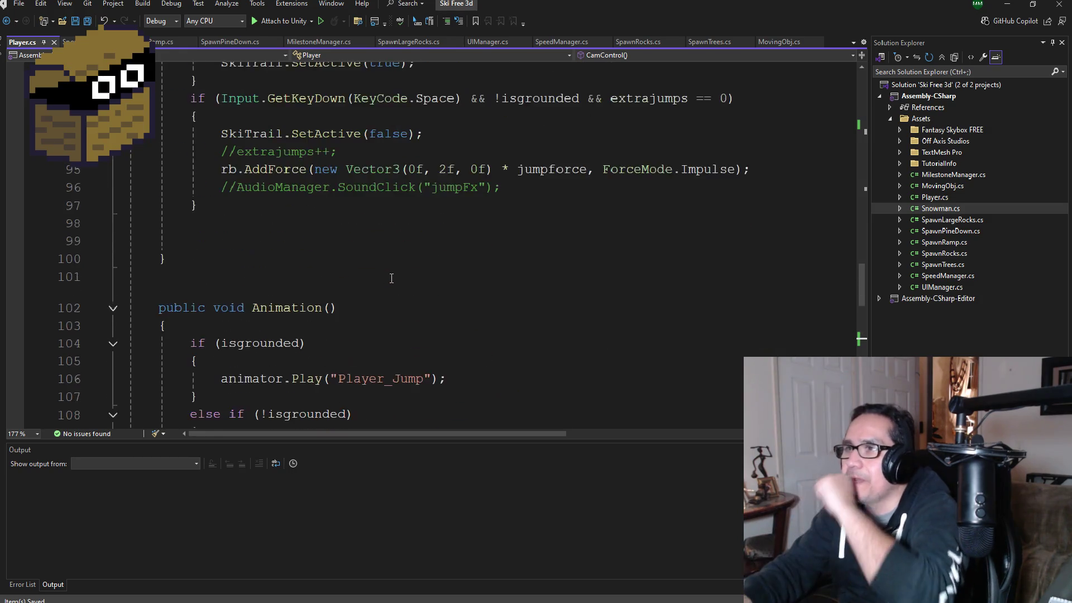
{"action": "scroll", "coordinate": [390, 277], "scroll_direction": "up", "scroll_amount": 1}
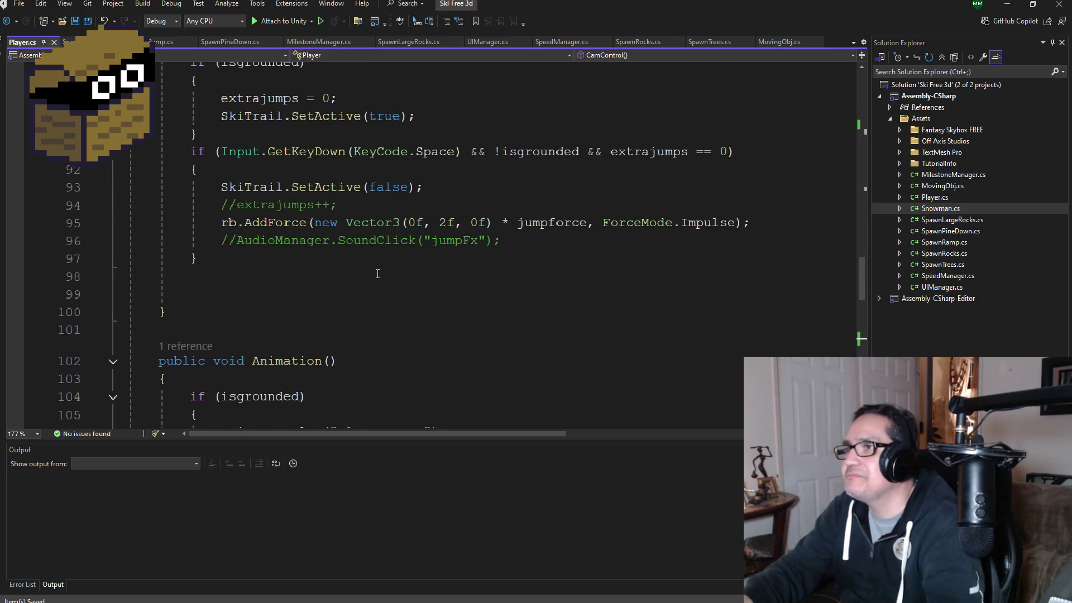
{"action": "scroll", "coordinate": [385, 274], "scroll_direction": "up", "scroll_amount": 10}
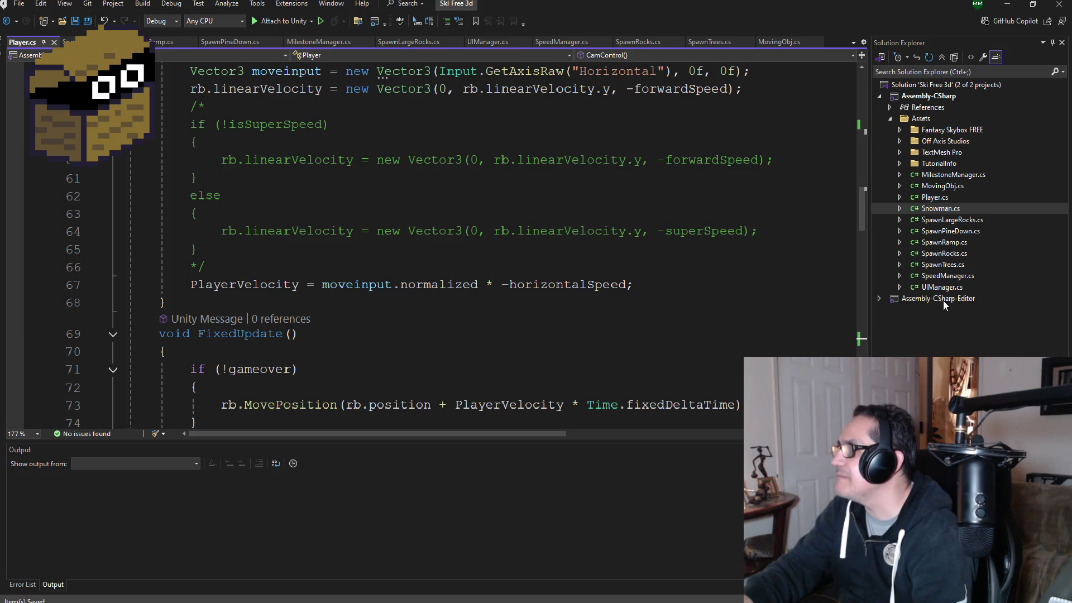
- Look over the SpeedManager and Snowman scripts
{"action": "left_click", "coordinate": [943, 276]}
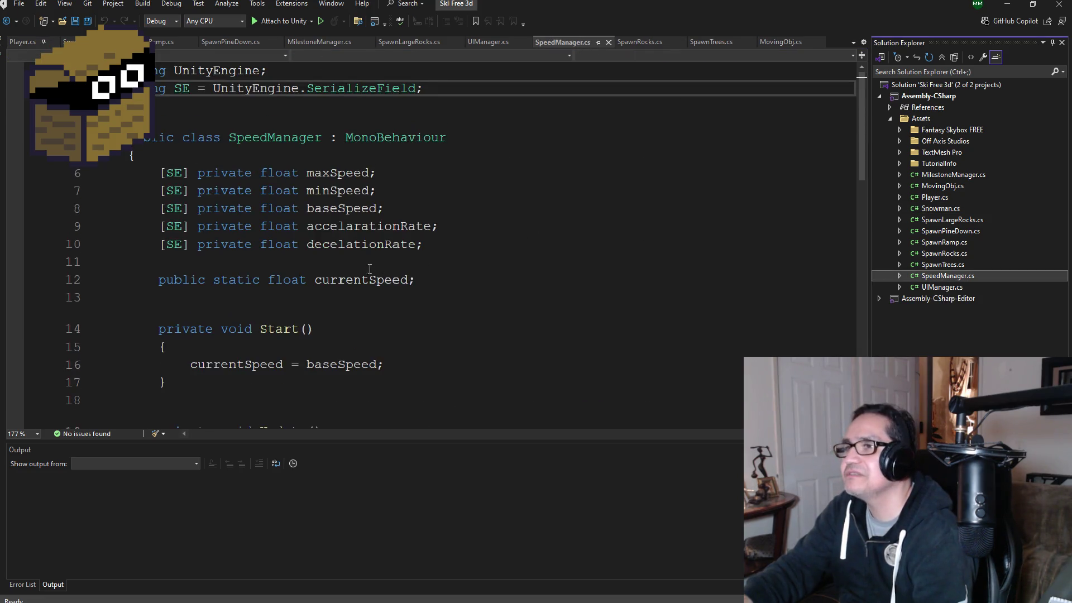
{"action": "scroll", "coordinate": [379, 275], "scroll_direction": "down", "scroll_amount": 5}
{"action": "scroll", "coordinate": [385, 274], "scroll_direction": "up", "scroll_amount": 3}
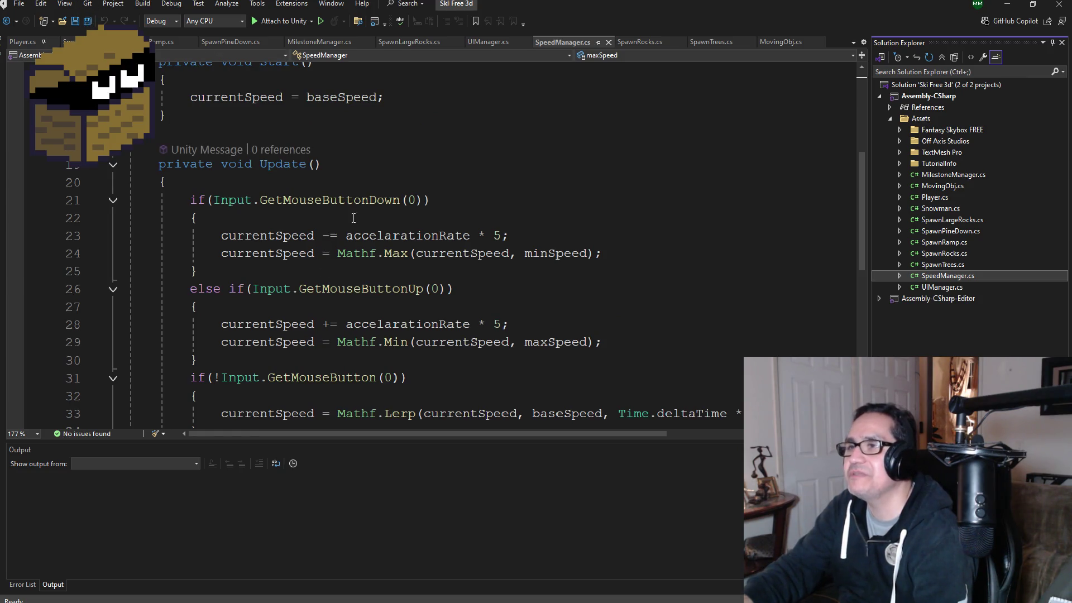
{"action": "left_click", "coordinate": [70, 42]}
{"action": "scroll", "coordinate": [295, 283], "scroll_direction": "down", "scroll_amount": 3}
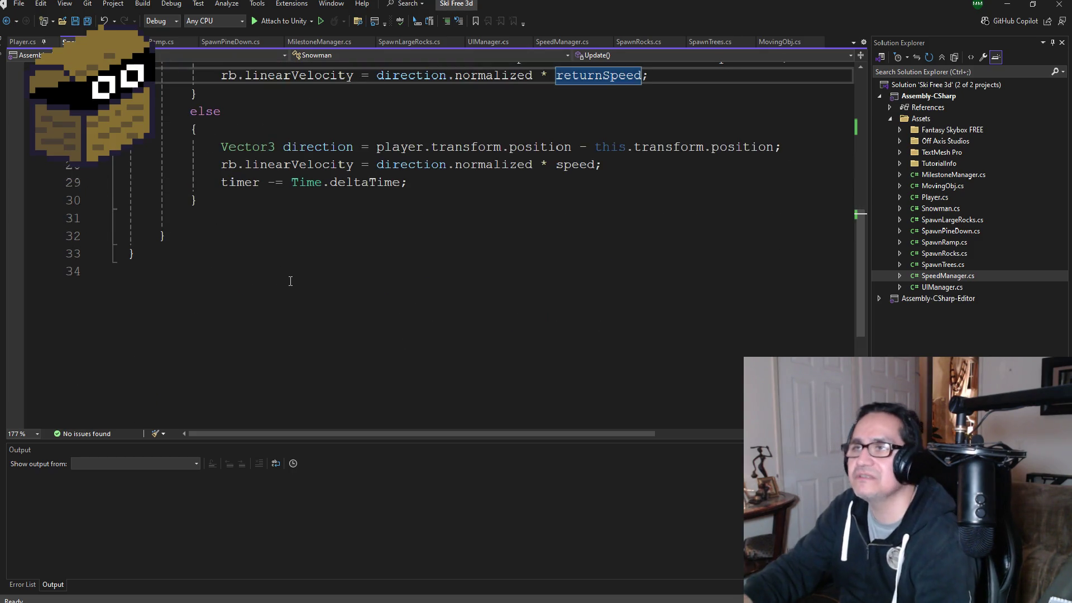
{"action": "scroll", "coordinate": [203, 95], "scroll_direction": "up", "scroll_amount": 1}
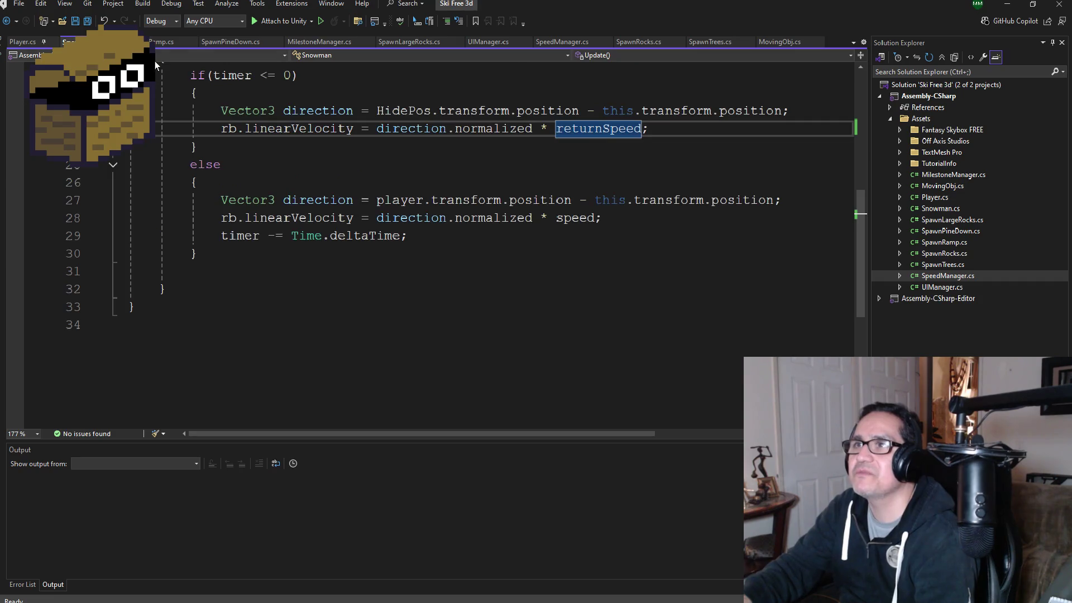
- Return to Player.cs and bring the empty CamControl() method near line 122 into view
{"action": "left_click", "coordinate": [22, 42]}
{"action": "scroll", "coordinate": [193, 158], "scroll_direction": "down", "scroll_amount": 15}
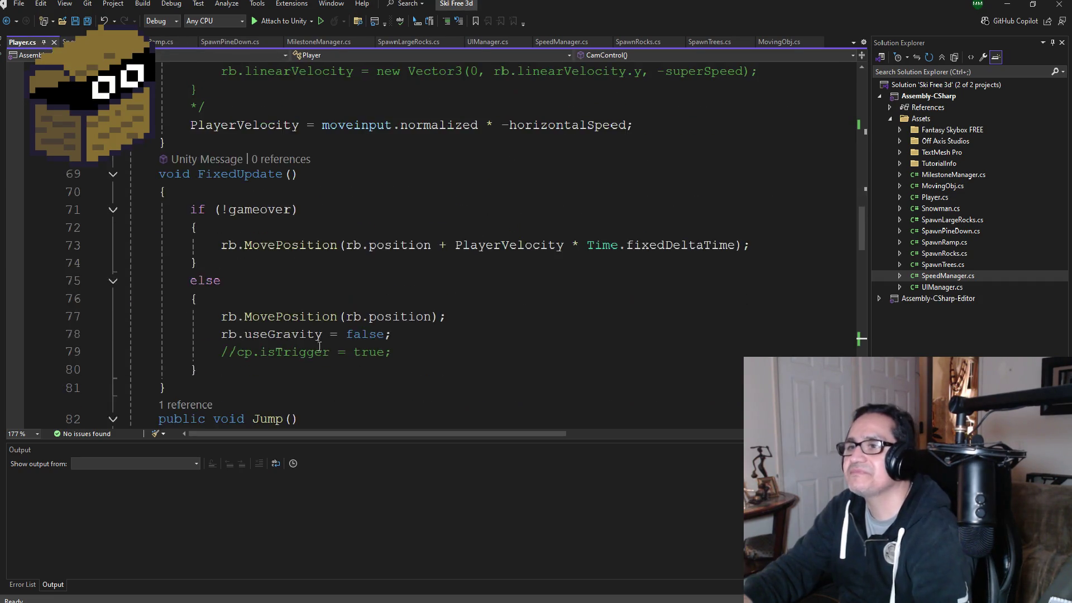
{"action": "scroll", "coordinate": [306, 331], "scroll_direction": "down", "scroll_amount": 5}
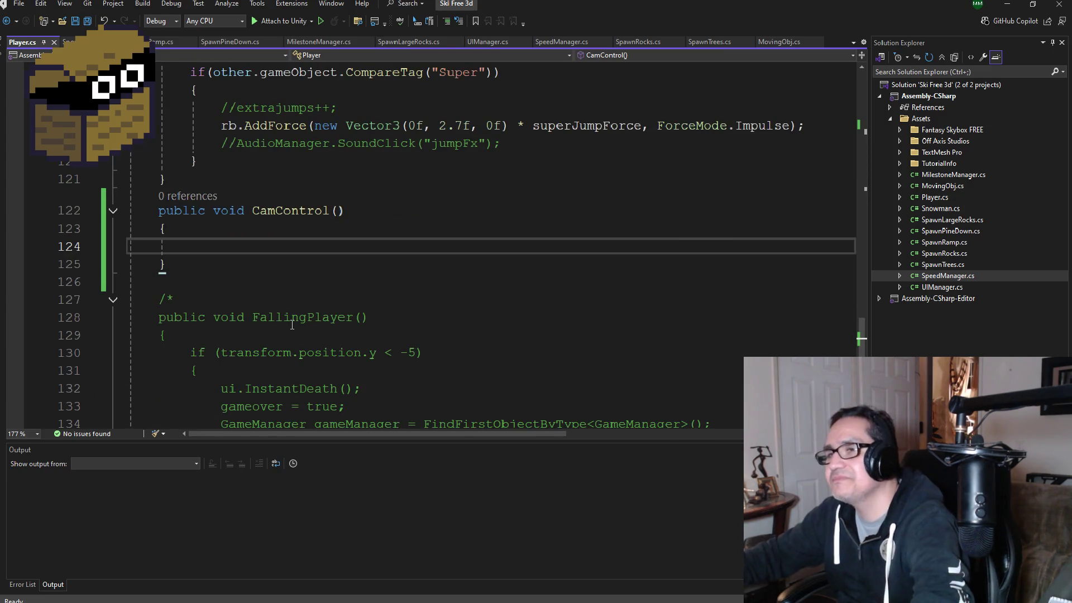
- Write the condition if (Input.GetKeyDown(KeyCode.S)) inside CamControl, using IntelliSense suggestions
{"action": "type", "text": "if("}
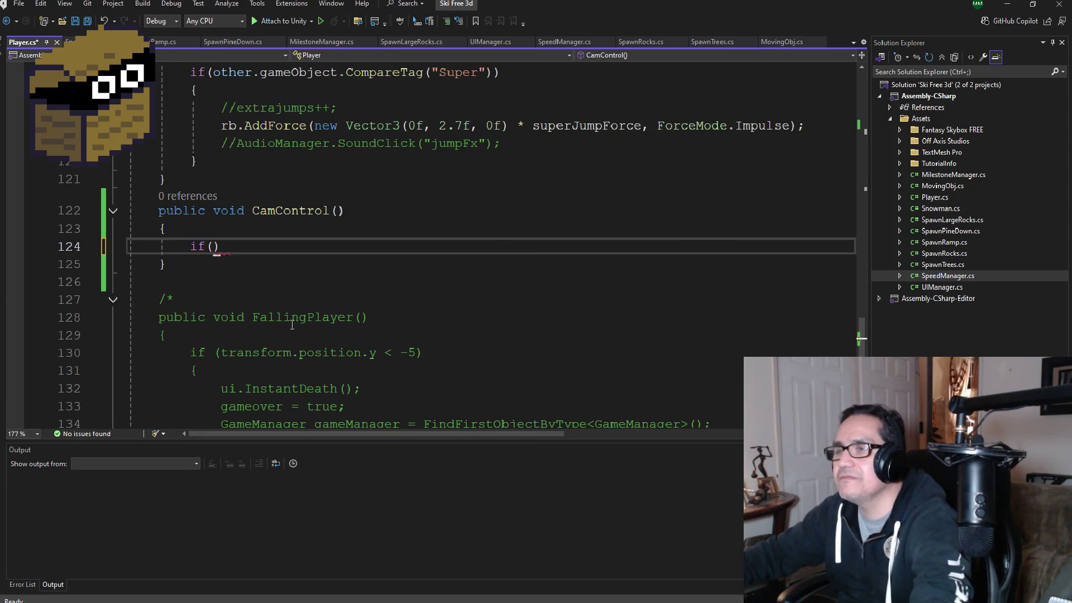
{"action": "scroll", "coordinate": [291, 324], "scroll_direction": "up", "scroll_amount": 5}
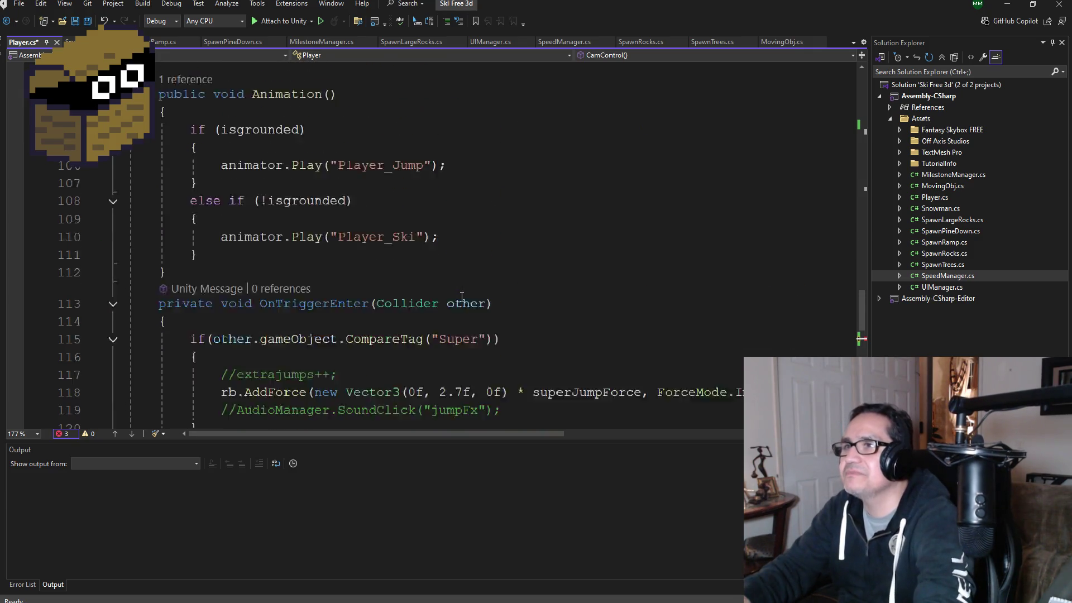
{"action": "scroll", "coordinate": [461, 296], "scroll_direction": "up", "scroll_amount": 7}
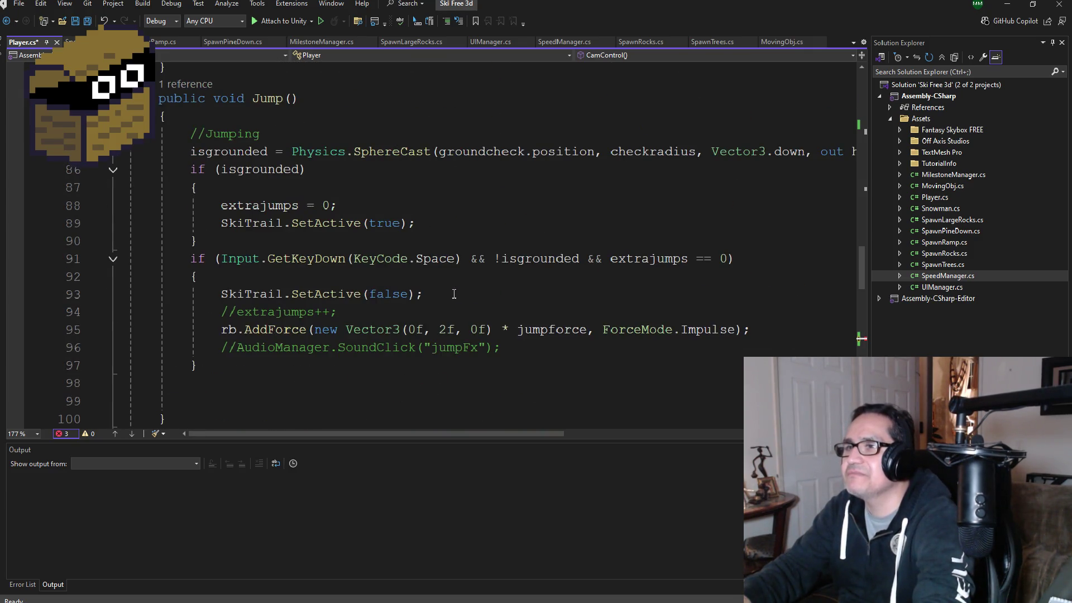
{"action": "scroll", "coordinate": [453, 294], "scroll_direction": "down", "scroll_amount": 10}
{"action": "type", "text": "I"}
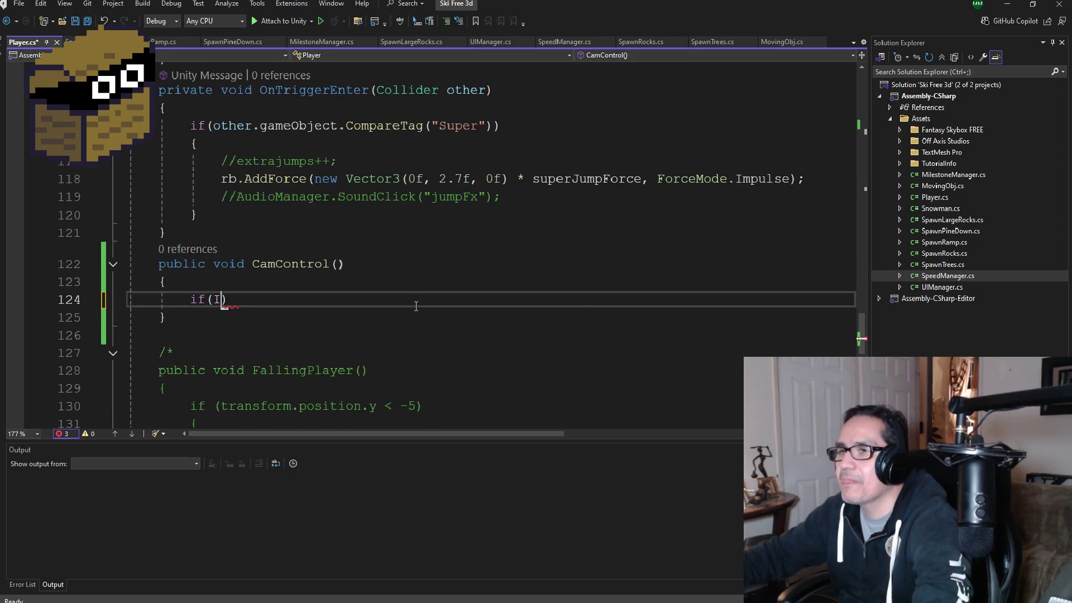
{"action": "type", "text": "nput.G"}
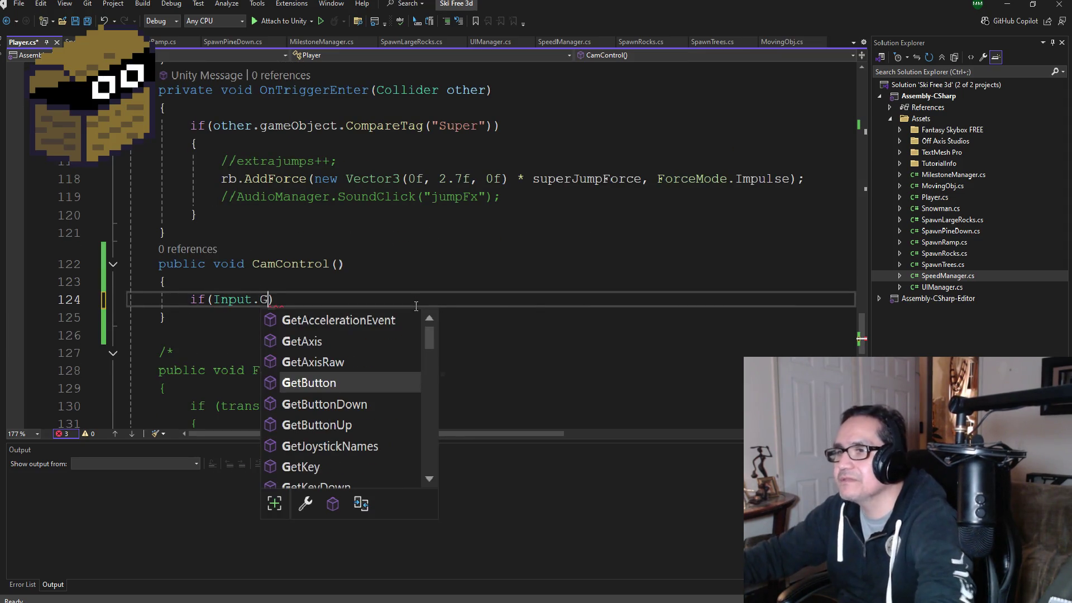
{"action": "type", "text": "e"}
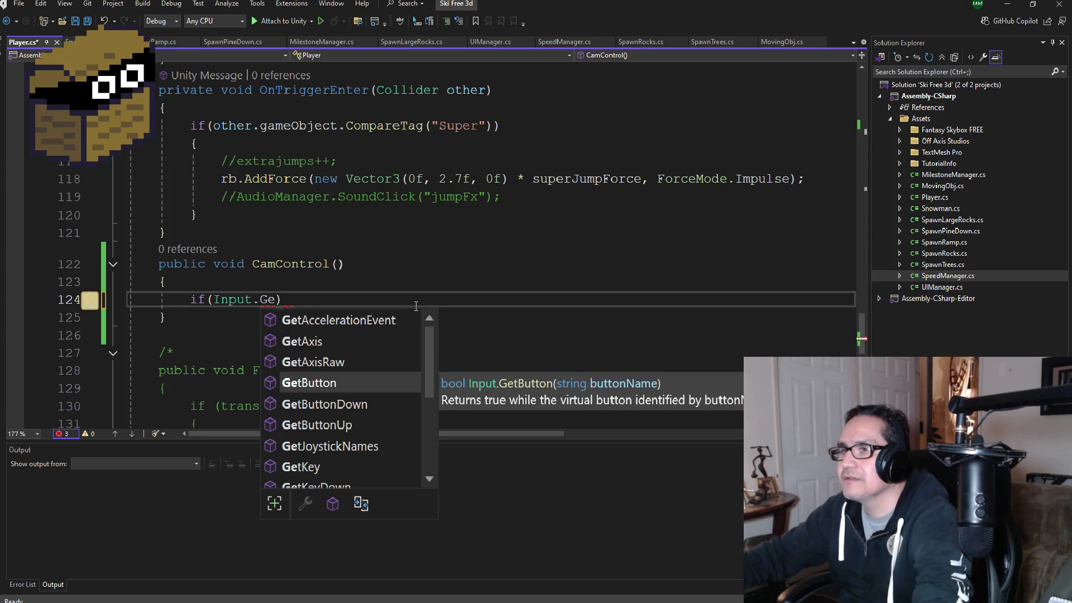
{"action": "type", "text": "tke"}
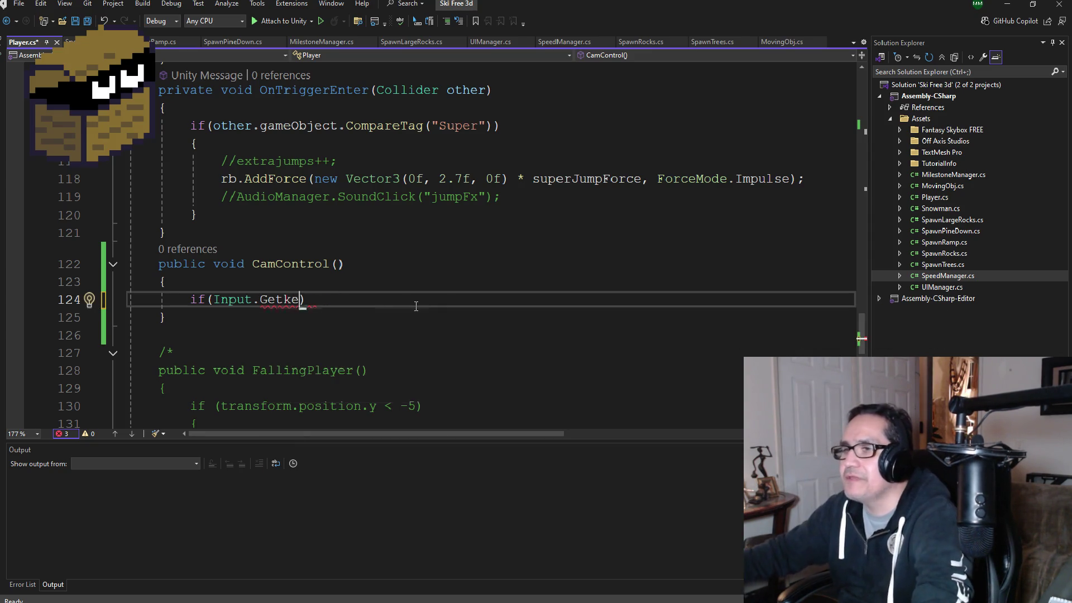
{"action": "type", "text": "yDown"}
{"action": "scroll", "coordinate": [415, 279], "scroll_direction": "up", "scroll_amount": 9}
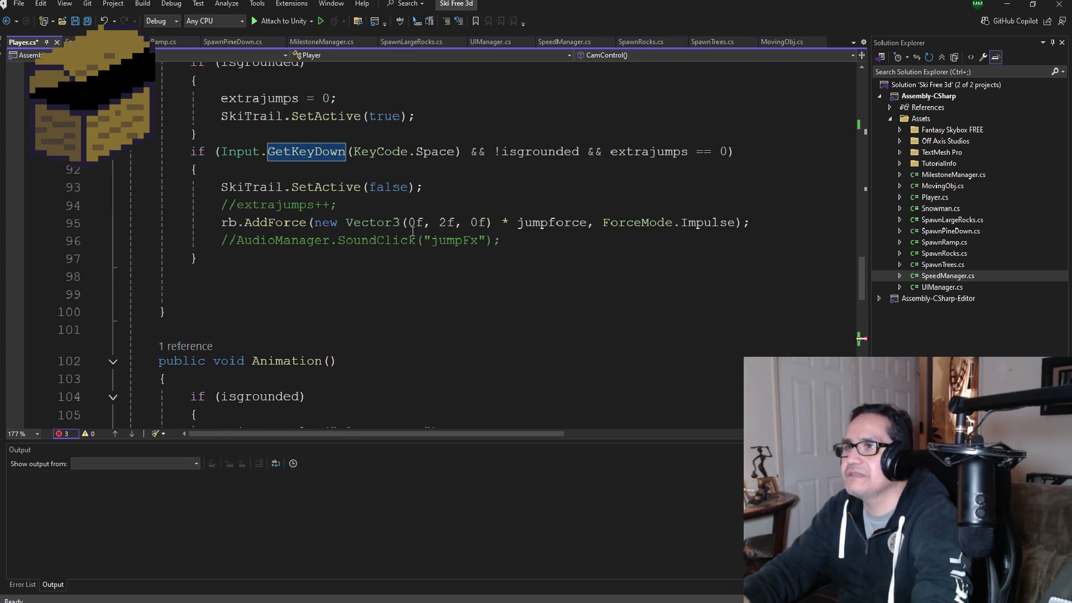
{"action": "scroll", "coordinate": [413, 230], "scroll_direction": "down", "scroll_amount": 10}
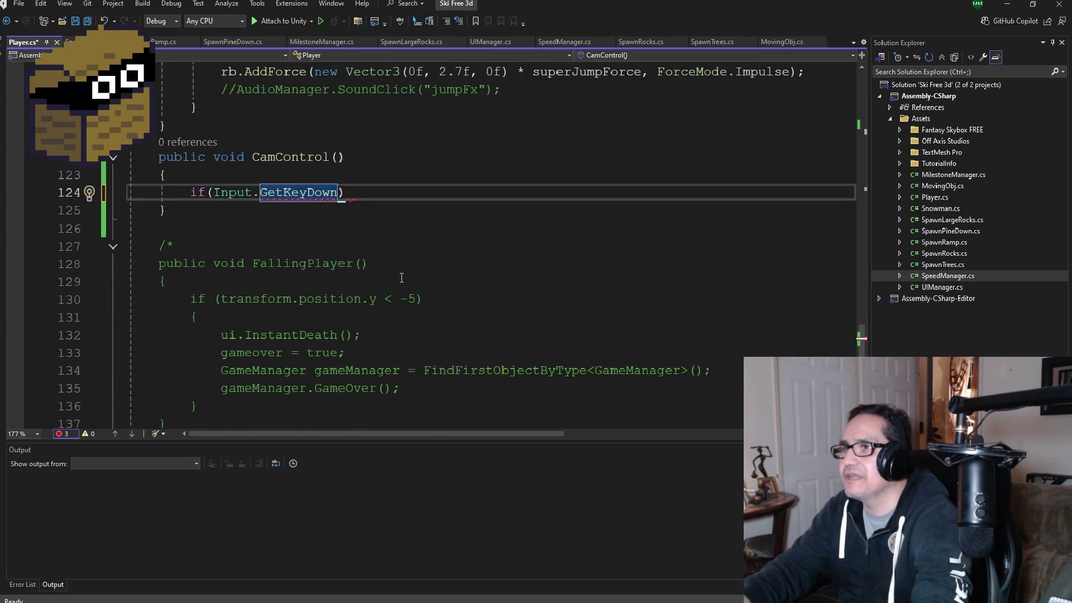
{"action": "type", "text": "(key"}
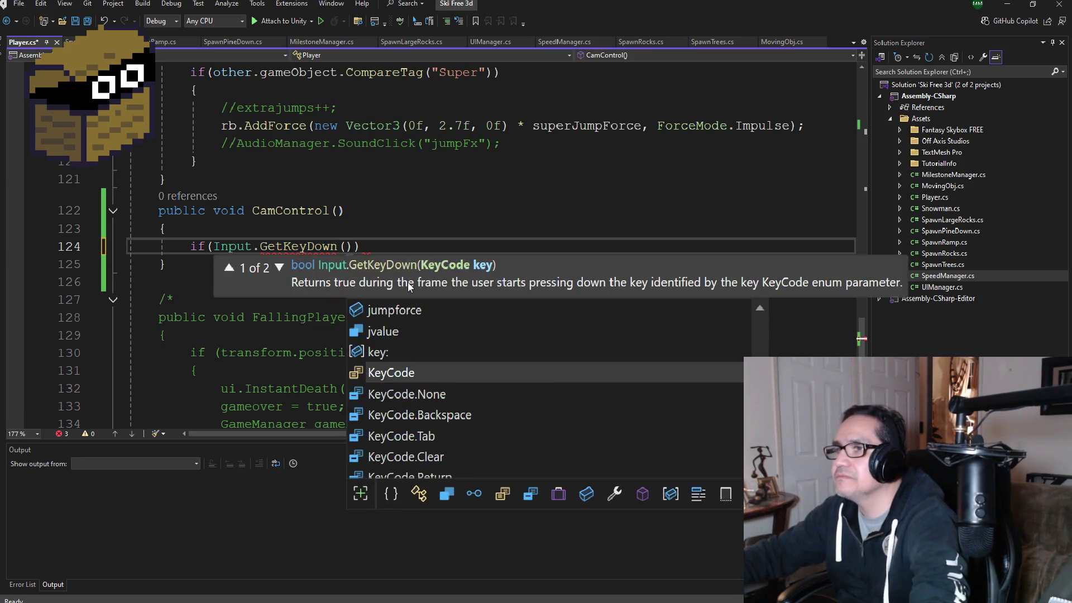
{"action": "key", "text": "Down"}
{"action": "type", "text": ".S"}
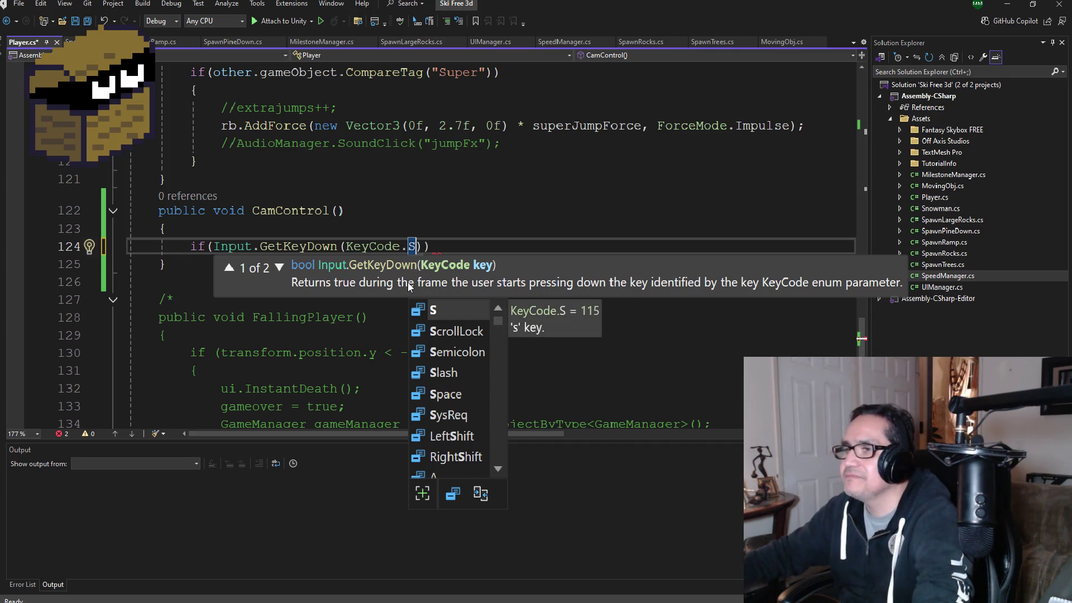
{"action": "scroll", "coordinate": [422, 229], "scroll_direction": "up", "scroll_amount": 2}
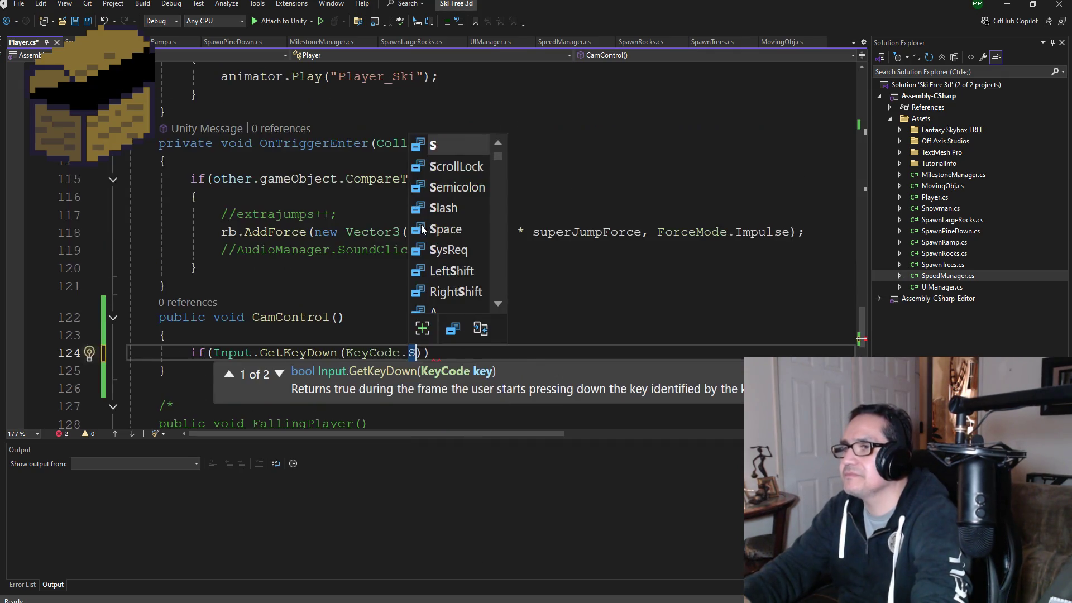
{"action": "scroll", "coordinate": [418, 224], "scroll_direction": "up", "scroll_amount": 8}
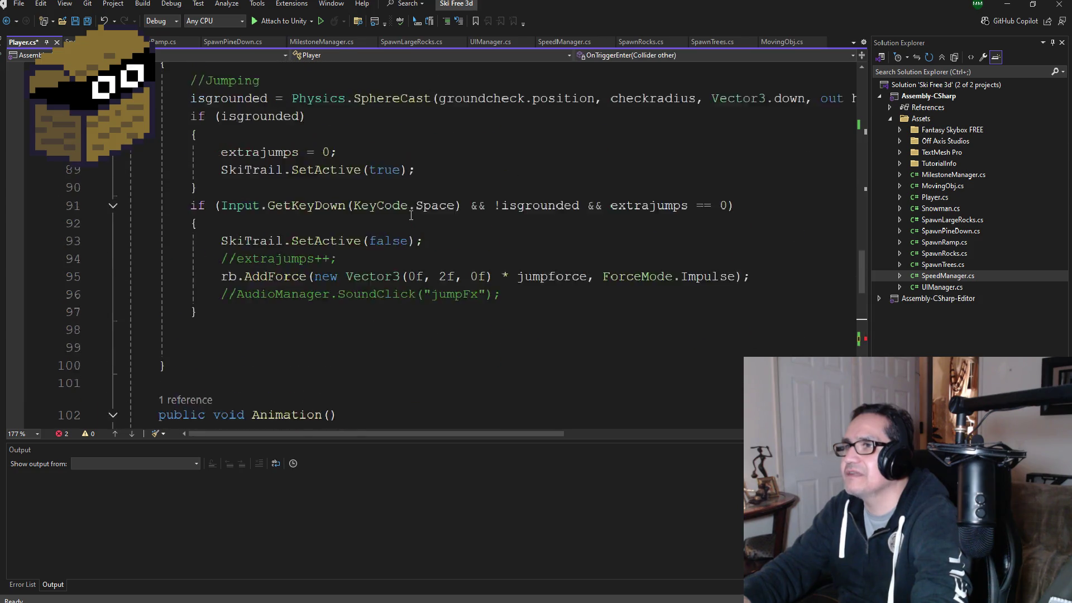
{"action": "scroll", "coordinate": [410, 215], "scroll_direction": "up", "scroll_amount": 7}
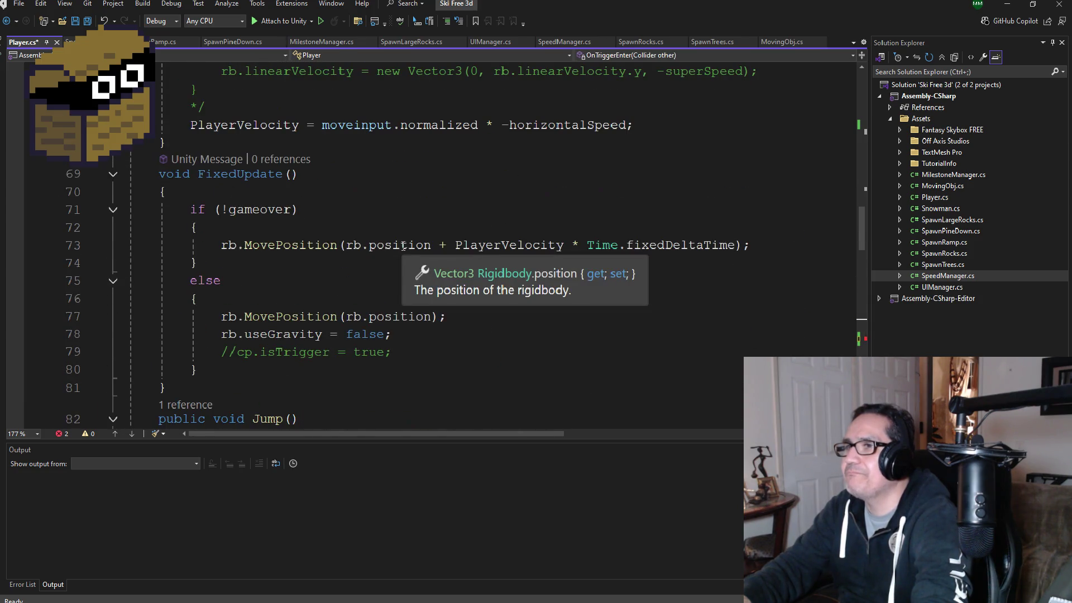
{"action": "scroll", "coordinate": [391, 237], "scroll_direction": "up", "scroll_amount": 5}
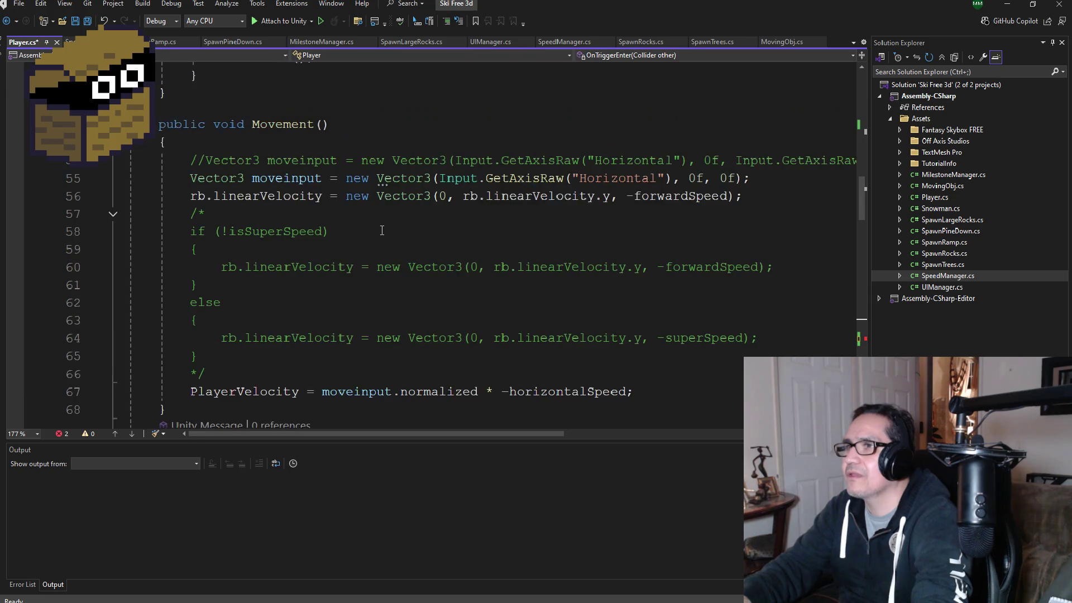
{"action": "scroll", "coordinate": [381, 231], "scroll_direction": "up", "scroll_amount": 5}
{"action": "scroll", "coordinate": [418, 251], "scroll_direction": "down", "scroll_amount": 13}
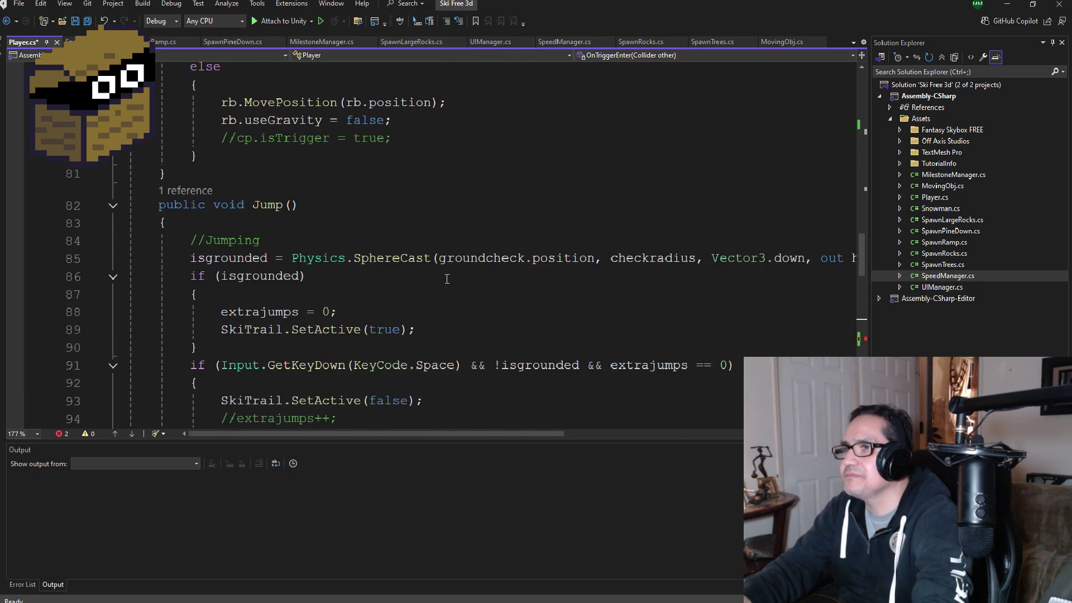
{"action": "scroll", "coordinate": [445, 282], "scroll_direction": "down", "scroll_amount": 4}
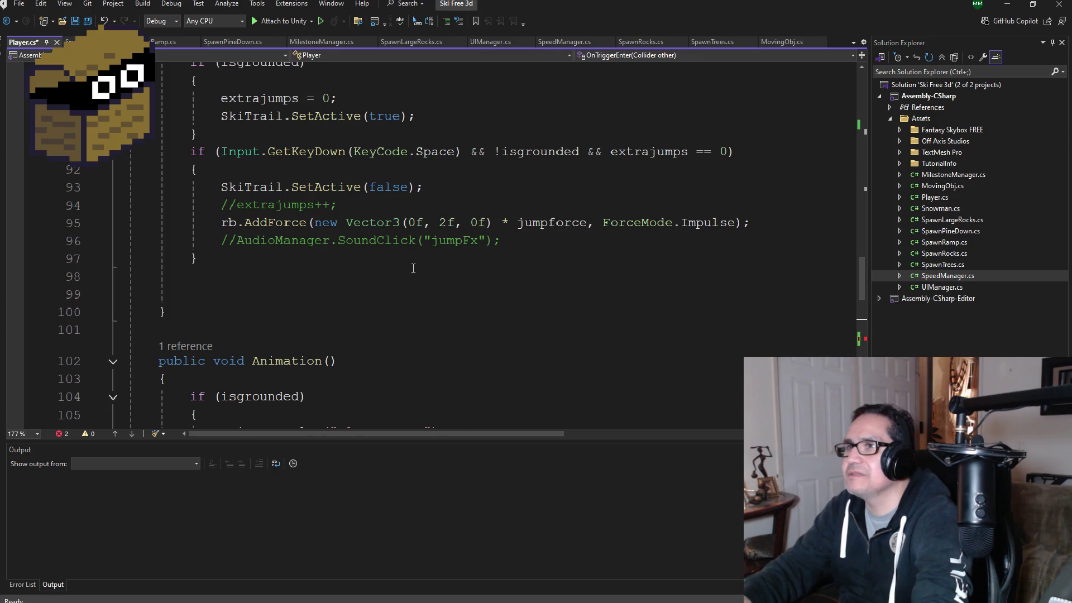
{"action": "scroll", "coordinate": [388, 279], "scroll_direction": "down", "scroll_amount": 3}
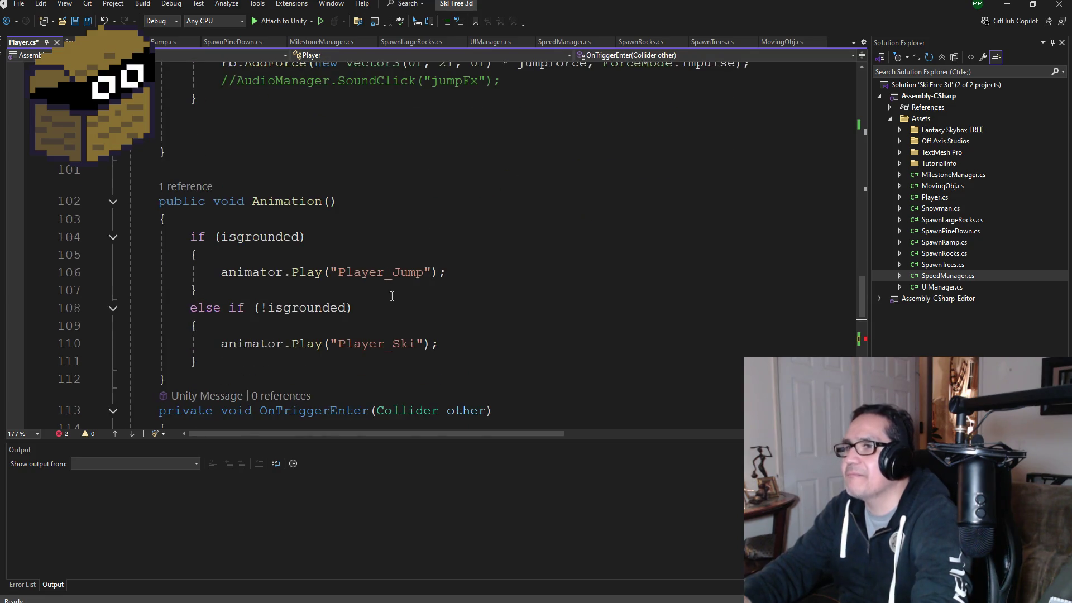
{"action": "scroll", "coordinate": [360, 335], "scroll_direction": "down", "scroll_amount": 6}
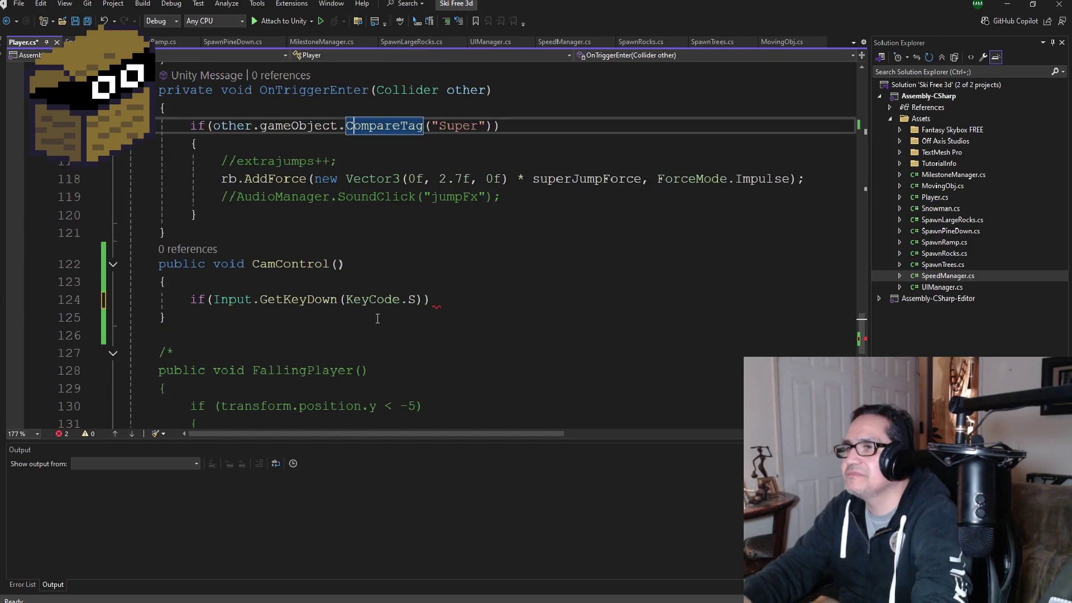
- Give the S-key if statement an empty brace body
{"action": "left_click", "coordinate": [434, 302]}
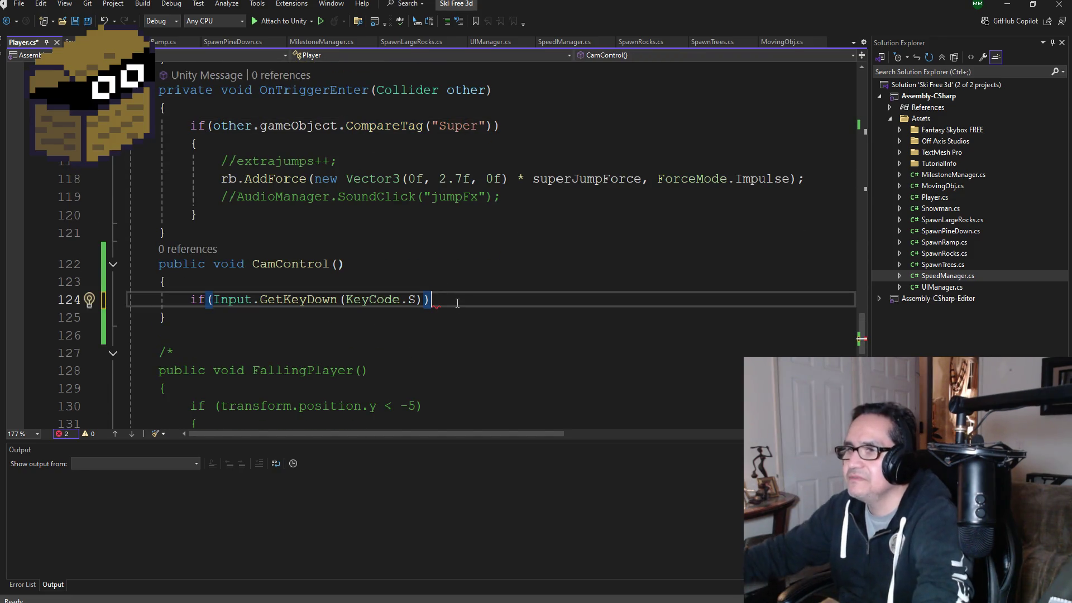
{"action": "key", "text": "Return"}
{"action": "type", "text": "{"}
{"action": "key", "text": "Return"}
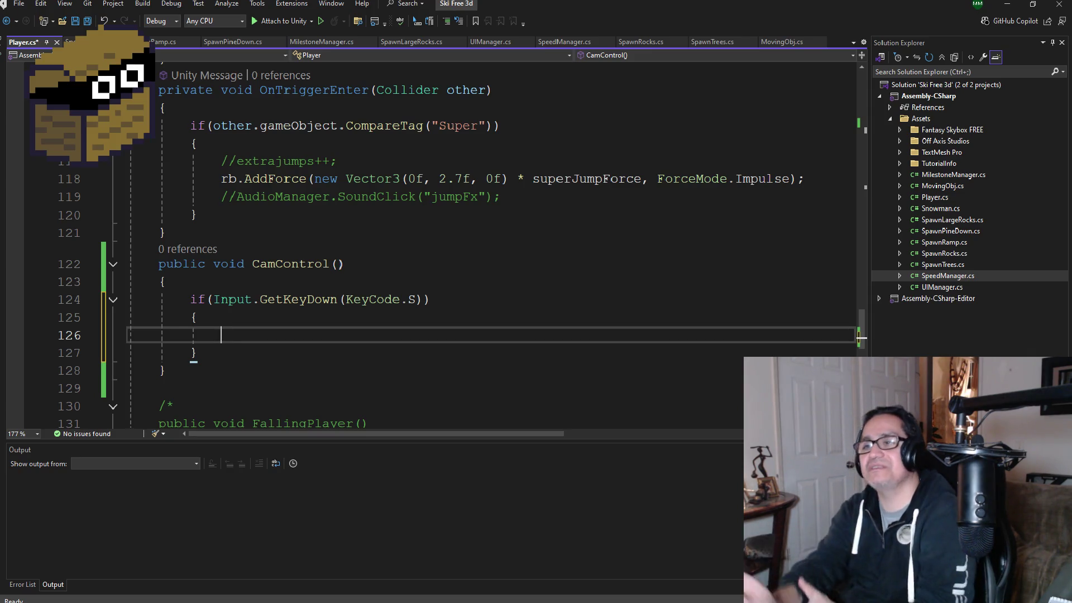
{"action": "left_click", "coordinate": [92, 21]}
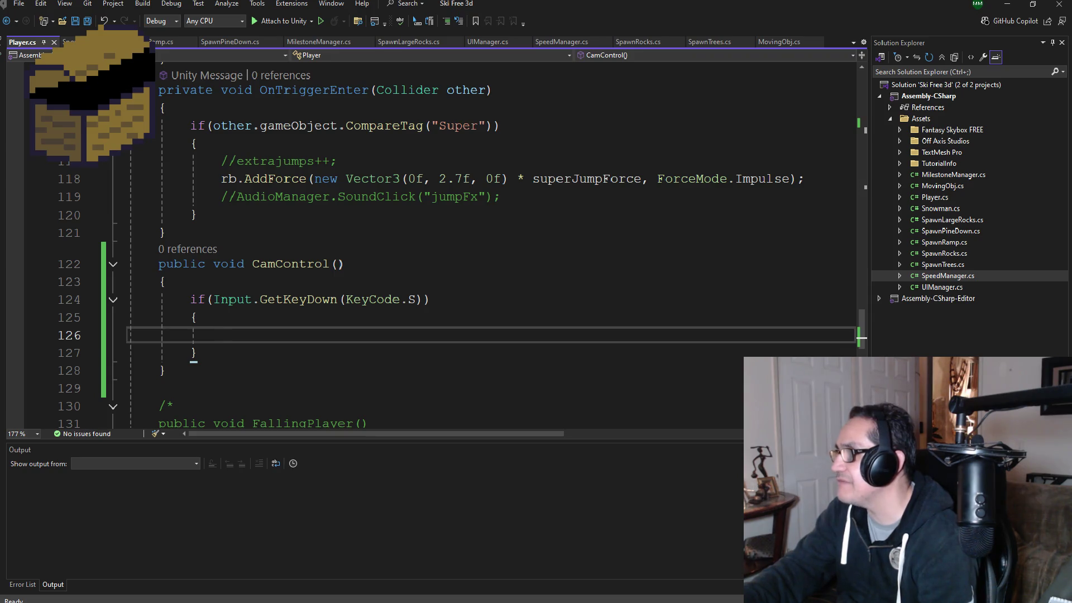
{"action": "key", "text": "super+alt+d"}
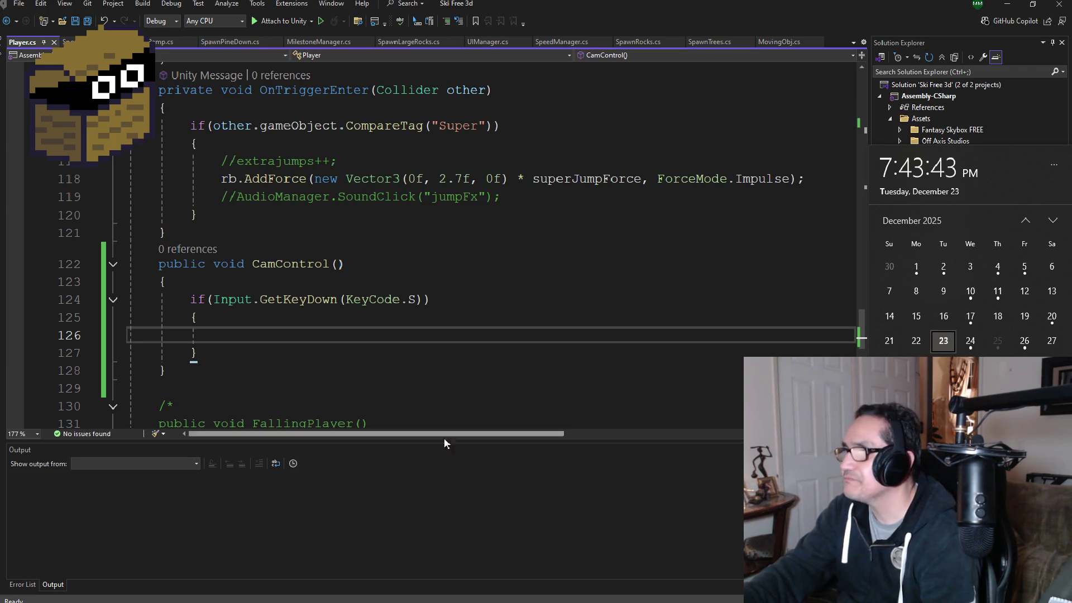
{"action": "left_click", "coordinate": [308, 340]}
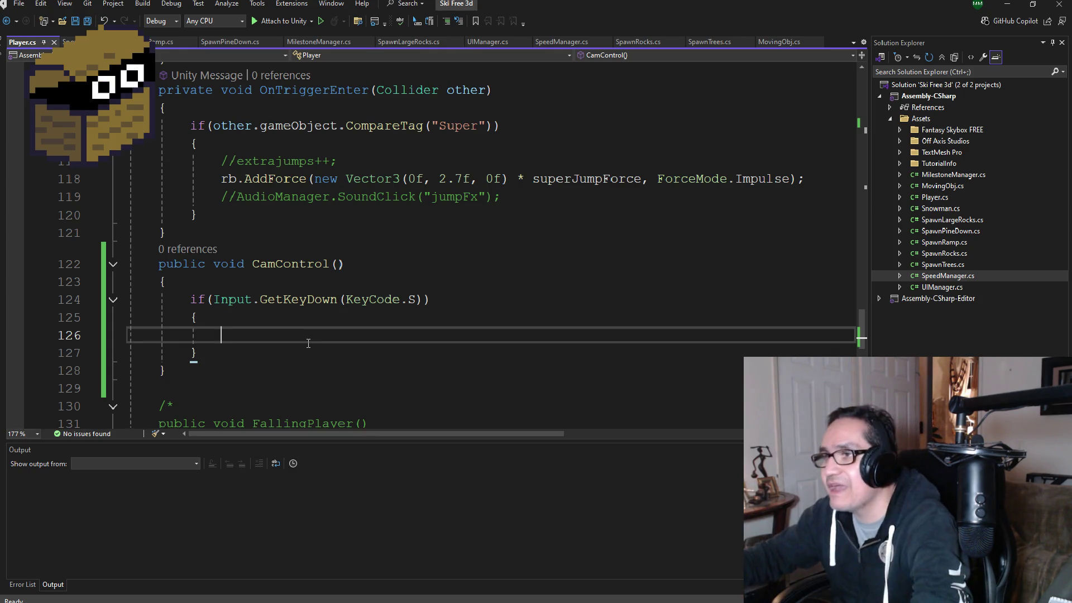
{"action": "scroll", "coordinate": [335, 346], "scroll_direction": "up", "scroll_amount": 1}
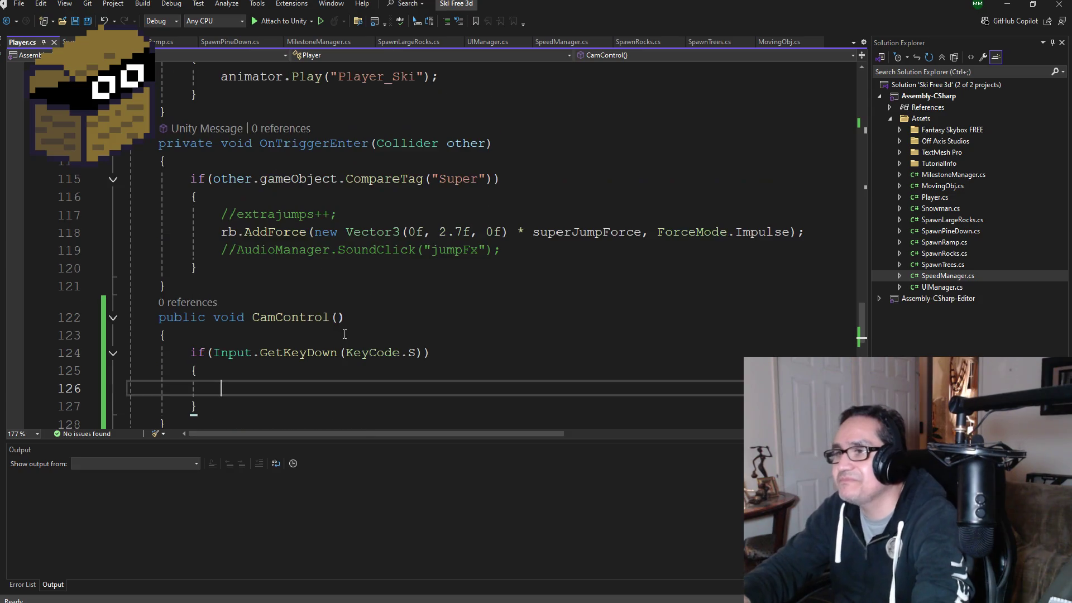
{"action": "scroll", "coordinate": [364, 350], "scroll_direction": "down", "scroll_amount": 1}
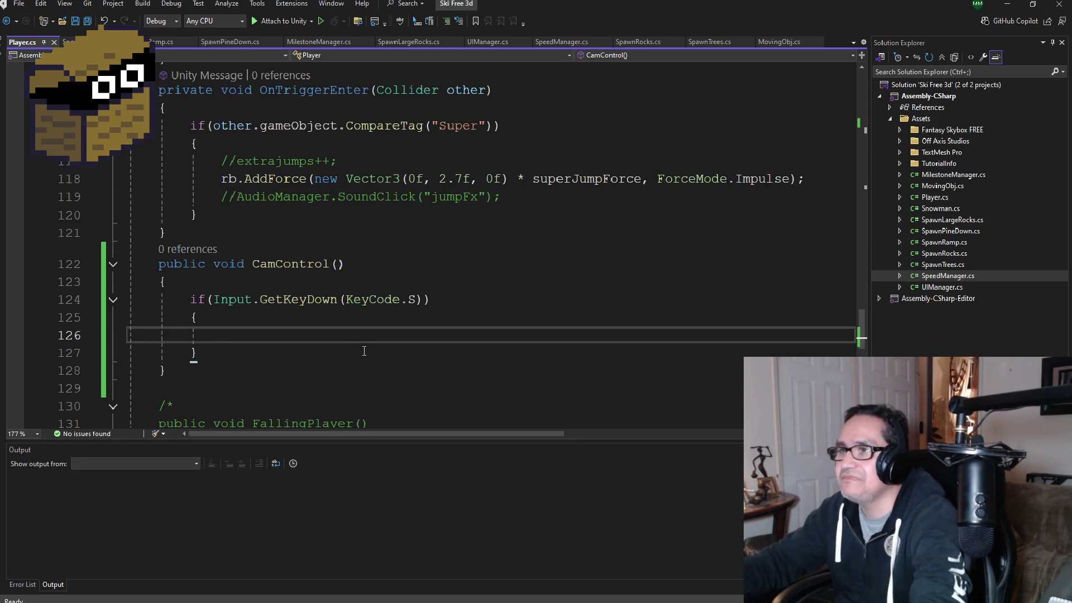
{"action": "scroll", "coordinate": [337, 322], "scroll_direction": "up", "scroll_amount": 4}
{"action": "scroll", "coordinate": [365, 318], "scroll_direction": "up", "scroll_amount": 2}
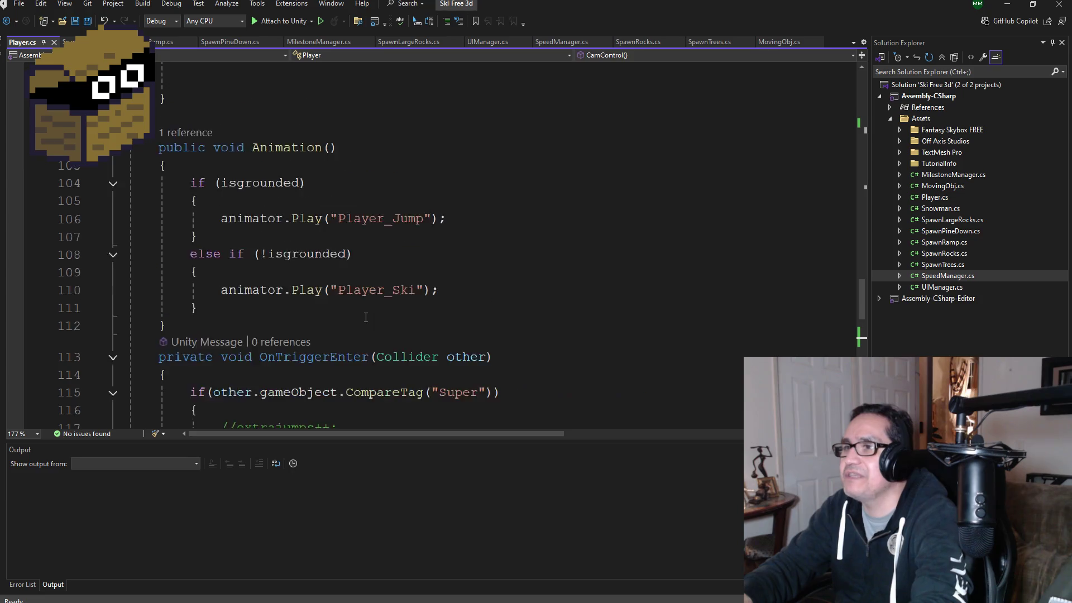
{"action": "scroll", "coordinate": [366, 324], "scroll_direction": "down", "scroll_amount": 4}
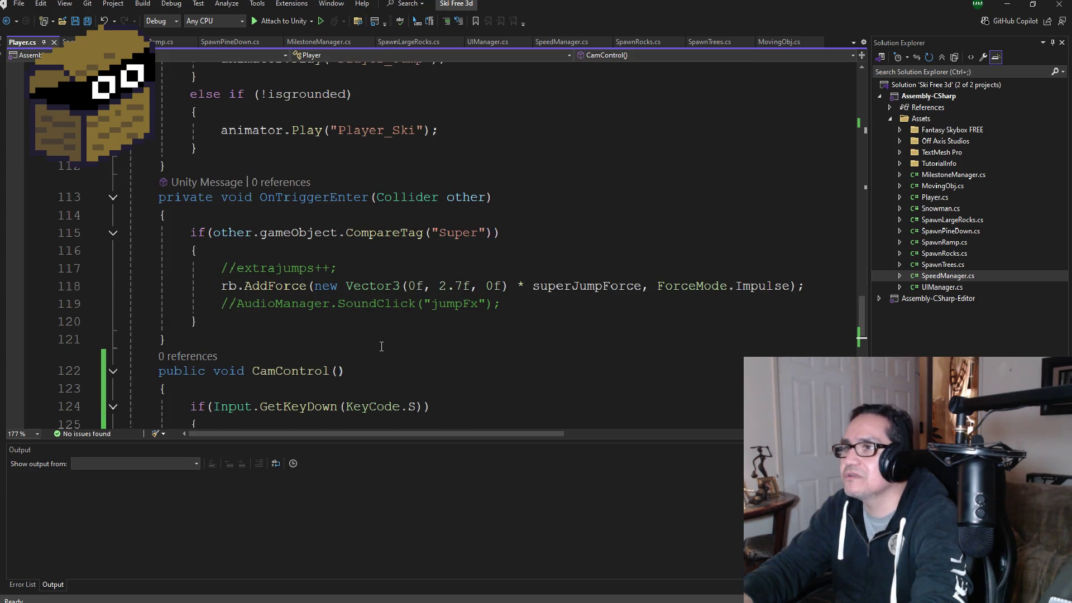
{"action": "scroll", "coordinate": [380, 341], "scroll_direction": "up", "scroll_amount": 9}
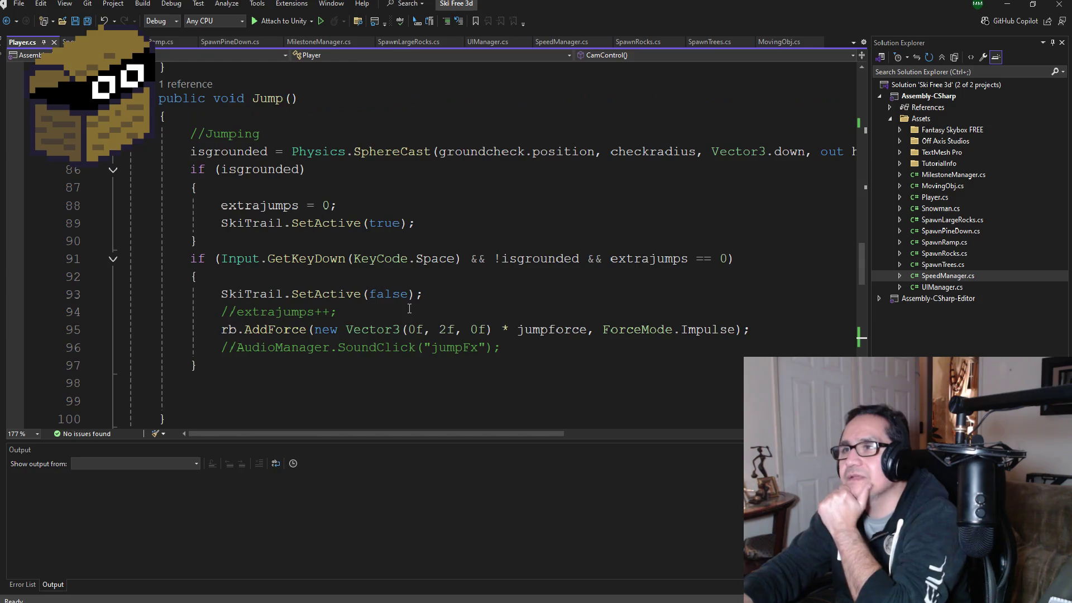
{"action": "scroll", "coordinate": [410, 308], "scroll_direction": "down", "scroll_amount": 7}
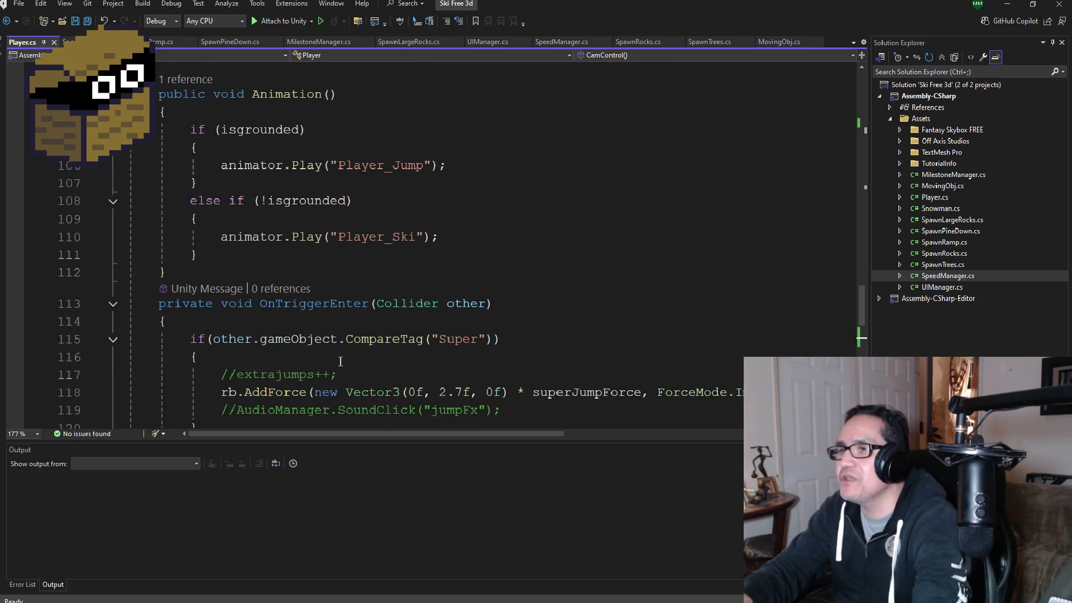
{"action": "scroll", "coordinate": [340, 361], "scroll_direction": "down", "scroll_amount": 5}
{"action": "left_click", "coordinate": [337, 246]}
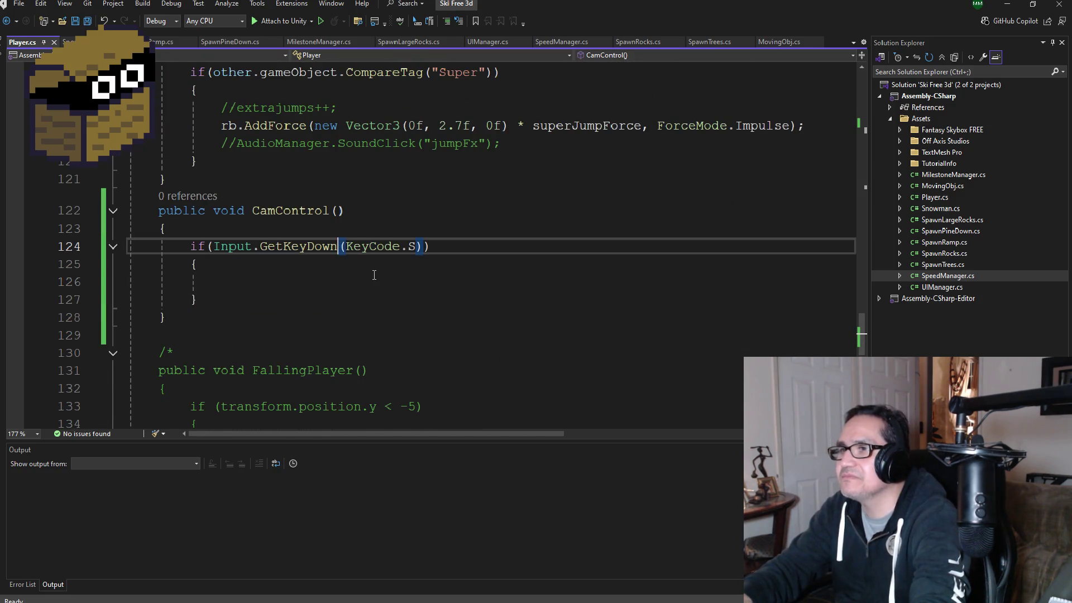
- Change GetKeyDown to GetKey and add RearCam.SetActive(true); inside the if block
{"action": "key", "text": "BackSpace"}
{"action": "key", "text": "BackSpace"}
{"action": "key", "text": "BackSpace"}
{"action": "left_click", "coordinate": [374, 275]}
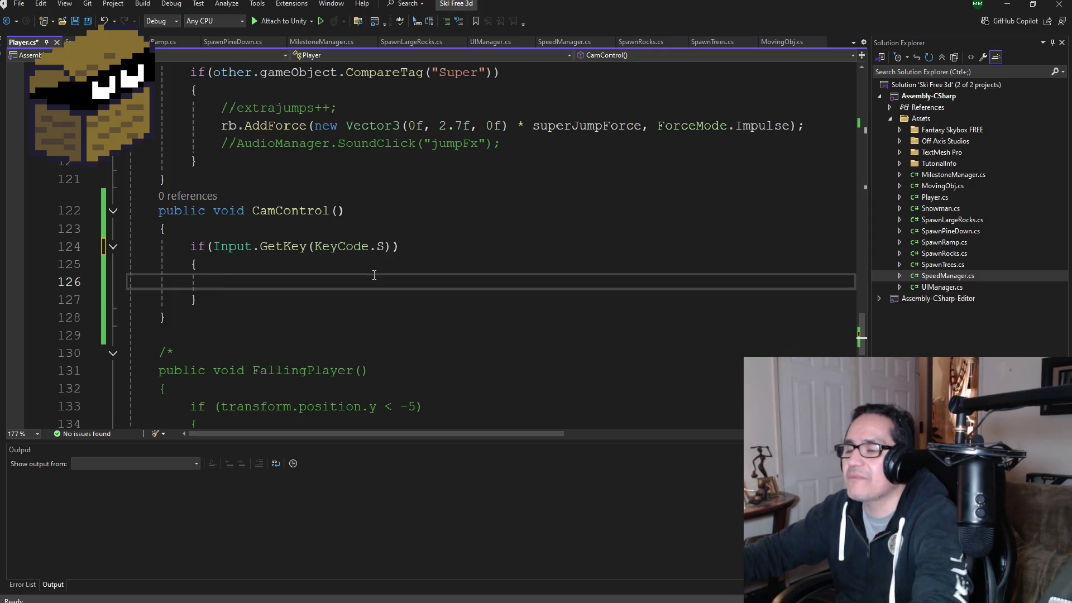
{"action": "type", "text": "Cam"}
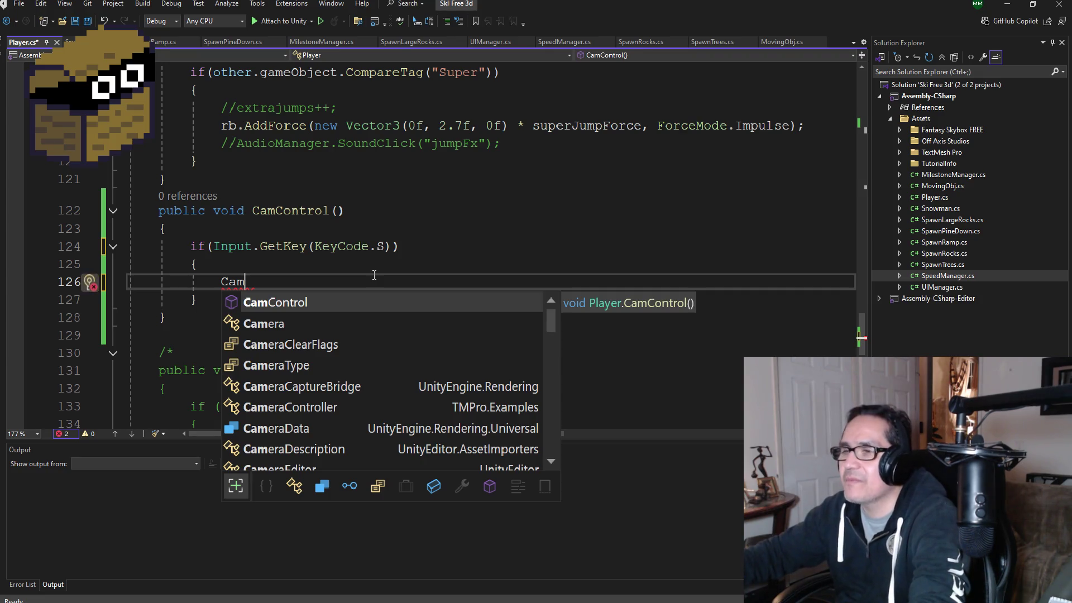
{"action": "key", "text": "BackSpace"}
{"action": "key", "text": "BackSpace"}
{"action": "key", "text": "BackSpace"}
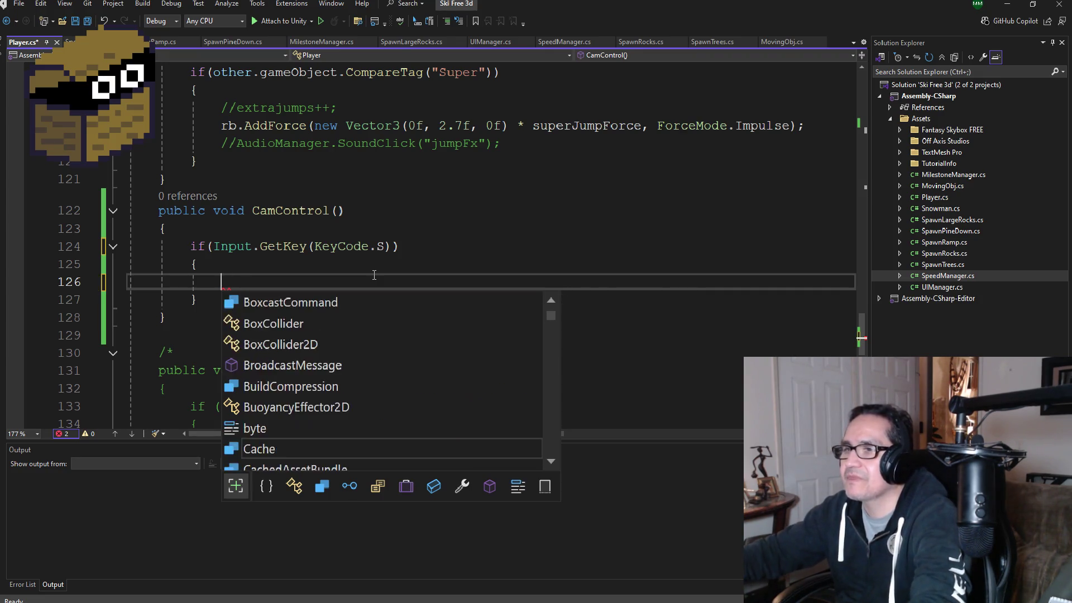
{"action": "type", "text": "Rear"}
{"action": "key", "text": "Tab"}
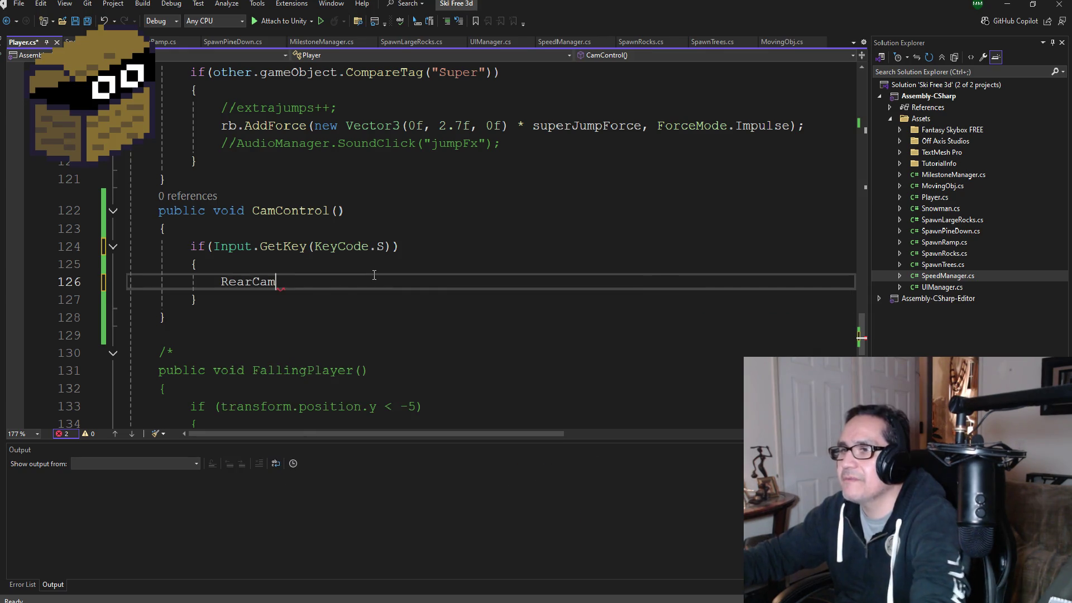
{"action": "type", "text": ".Set"}
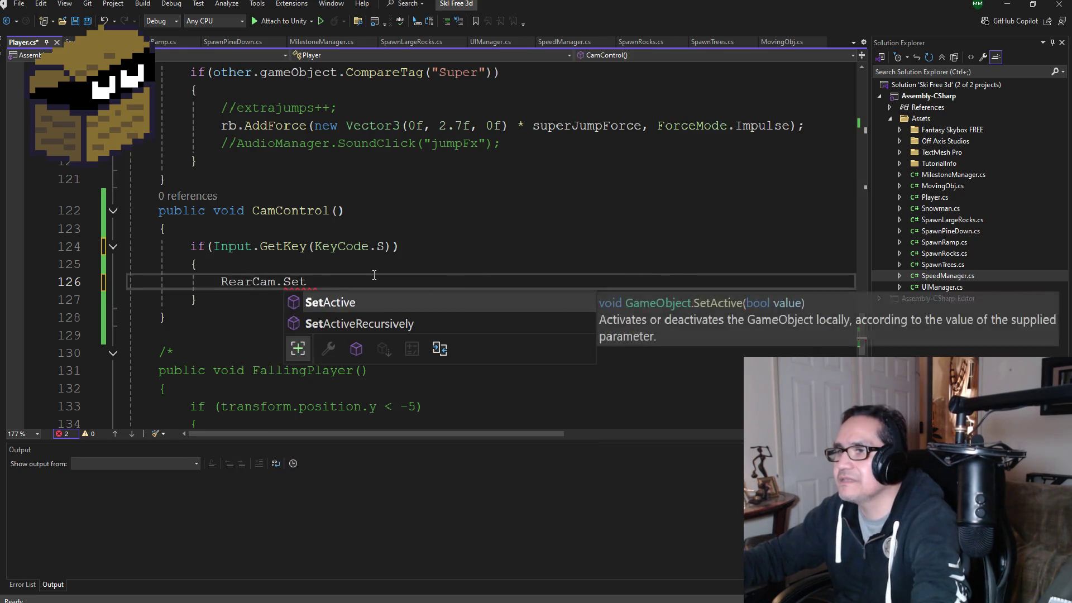
{"action": "key", "text": "Tab"}
{"action": "type", "text": "(true)"}
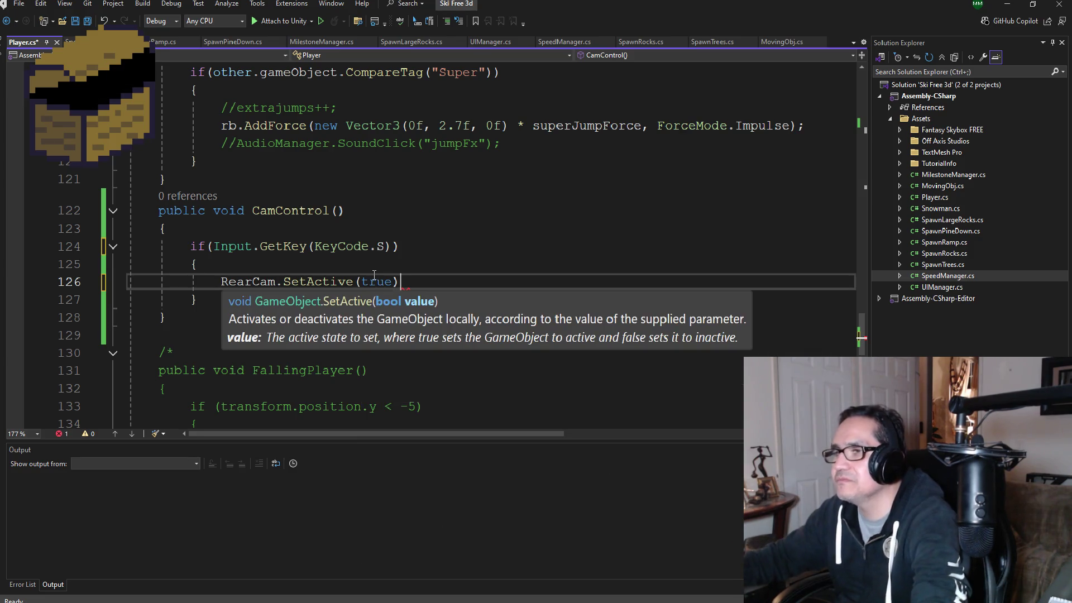
{"action": "type", "text": ";"}
{"action": "key", "text": "Return"}
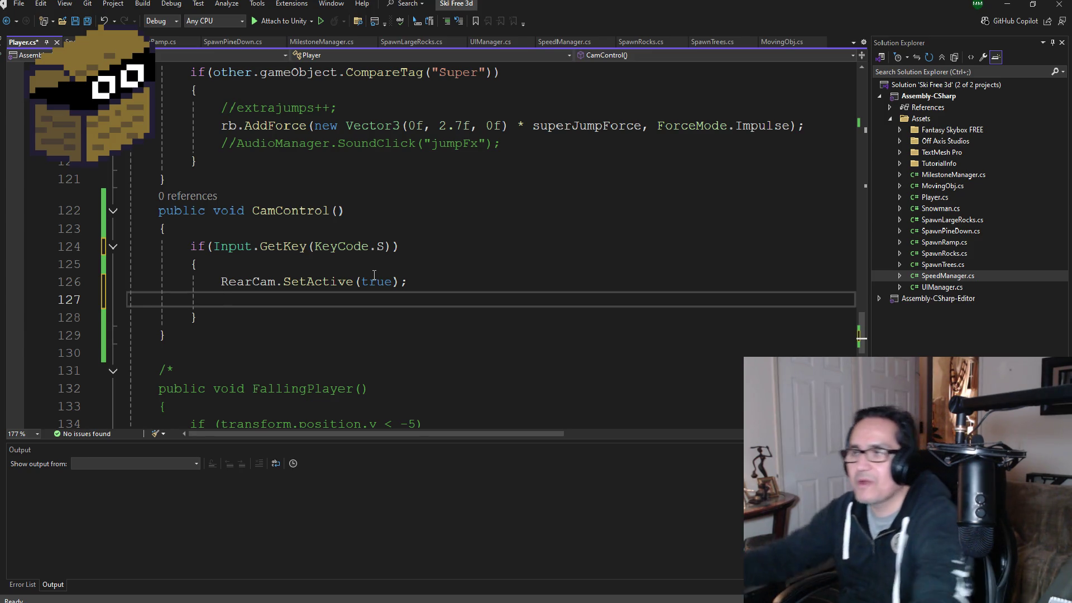
- Add FrontCam.SetActive(false); below the RearCam line
{"action": "type", "text": "FrontCam.S"}
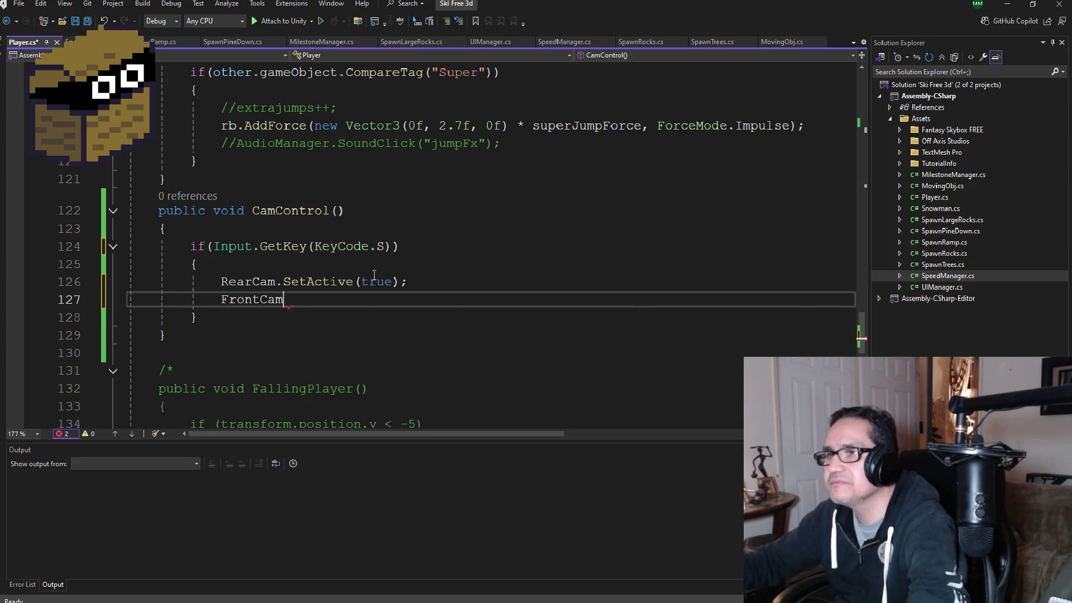
{"action": "key", "text": "Tab"}
{"action": "type", "text": "(fgal"}
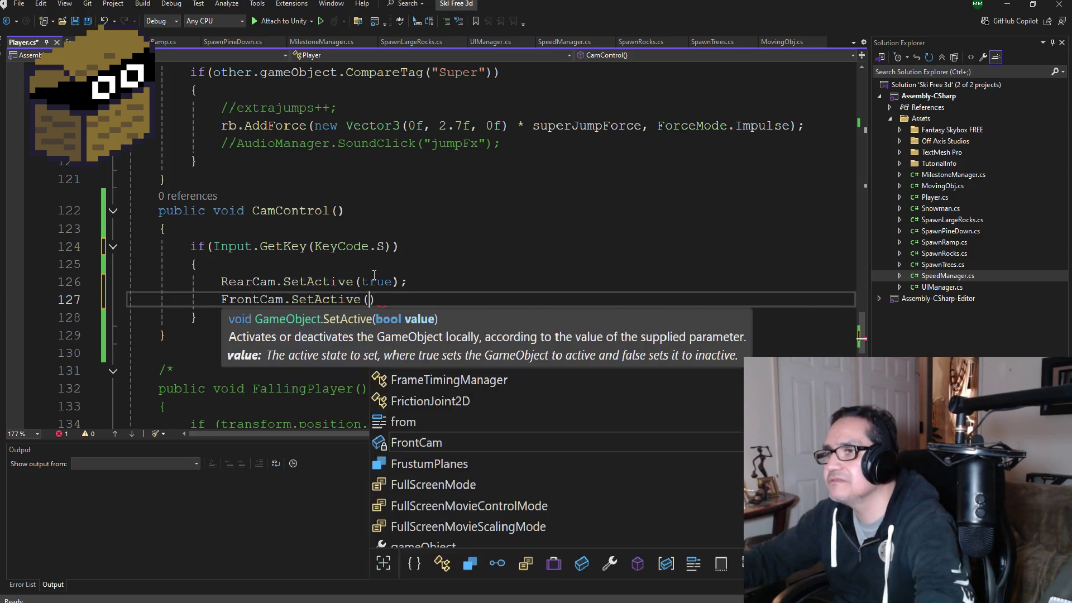
{"action": "key", "text": "BackSpace"}
{"action": "key", "text": "BackSpace"}
{"action": "key", "text": "BackSpace"}
{"action": "type", "text": "alse)"}
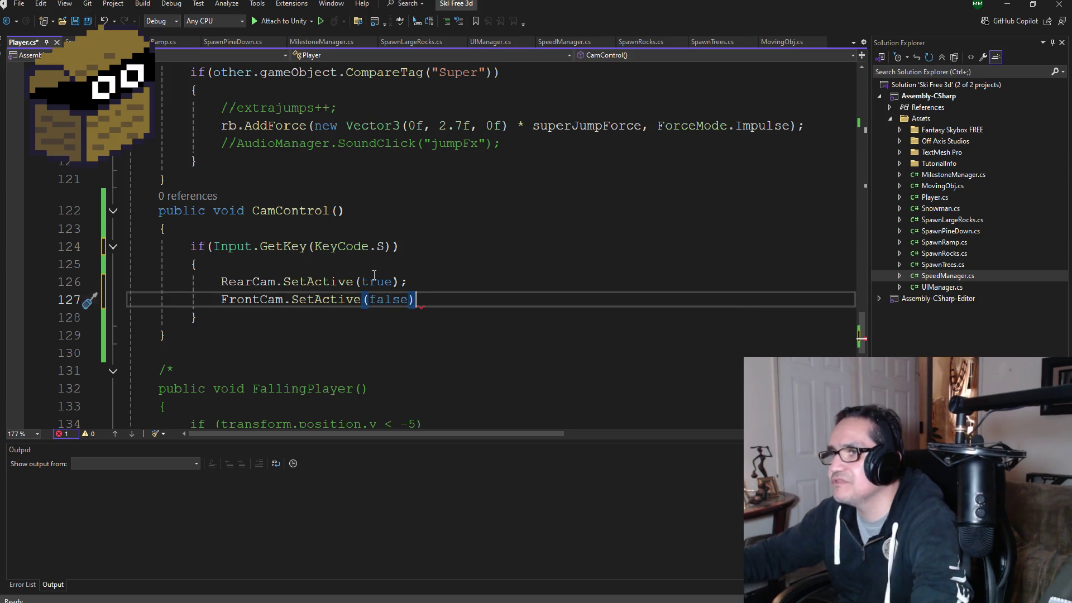
- Add an empty else block with braces after the if block
{"action": "key", "text": "Down"}
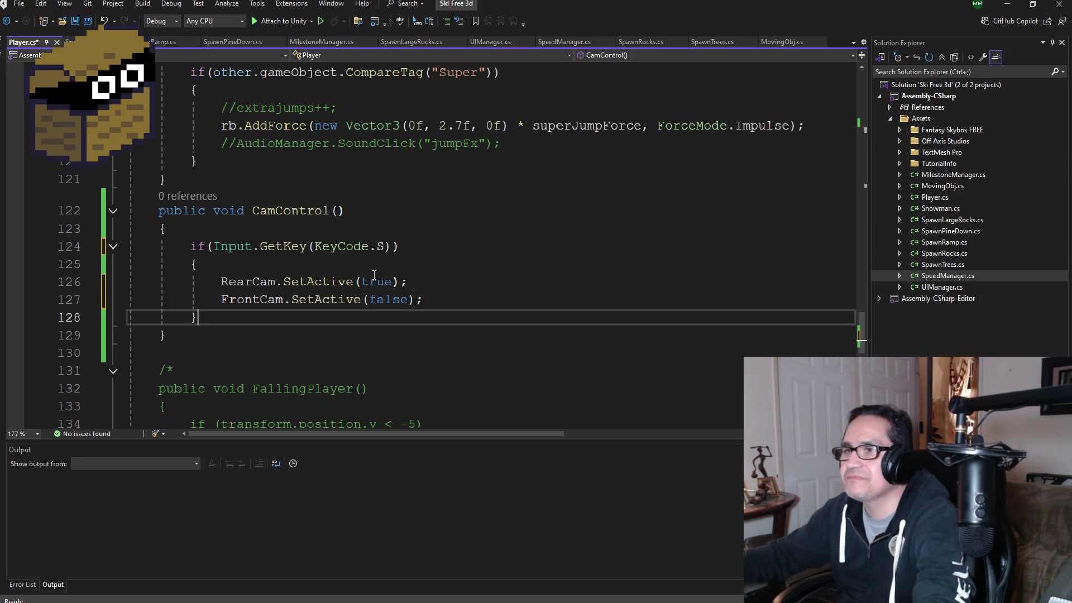
{"action": "key", "text": "Return"}
{"action": "type", "text": "else"}
{"action": "key", "text": "Return"}
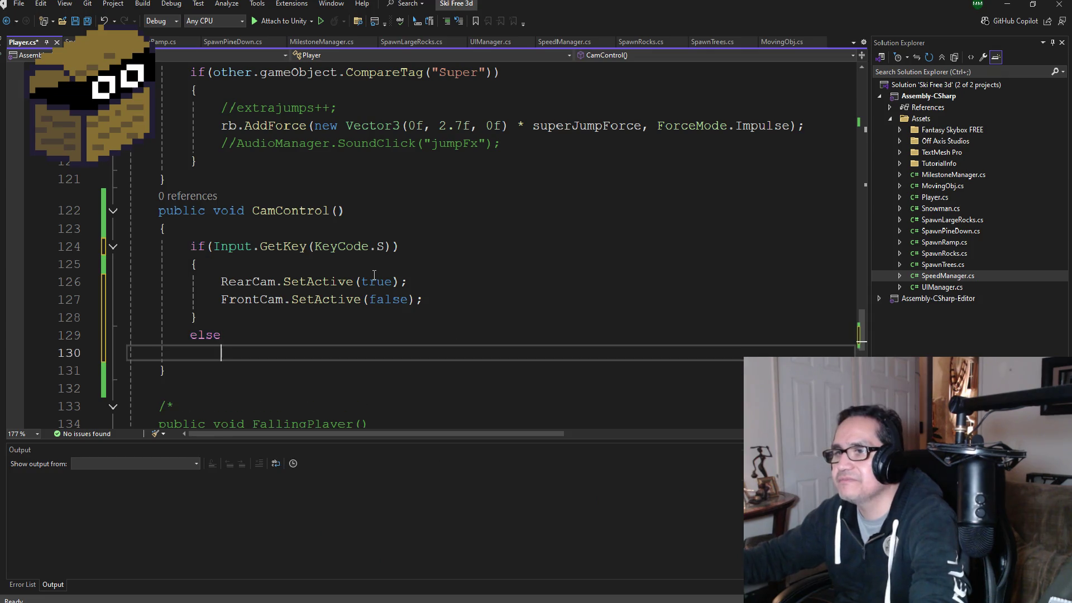
{"action": "type", "text": "{"}
{"action": "key", "text": "Return"}
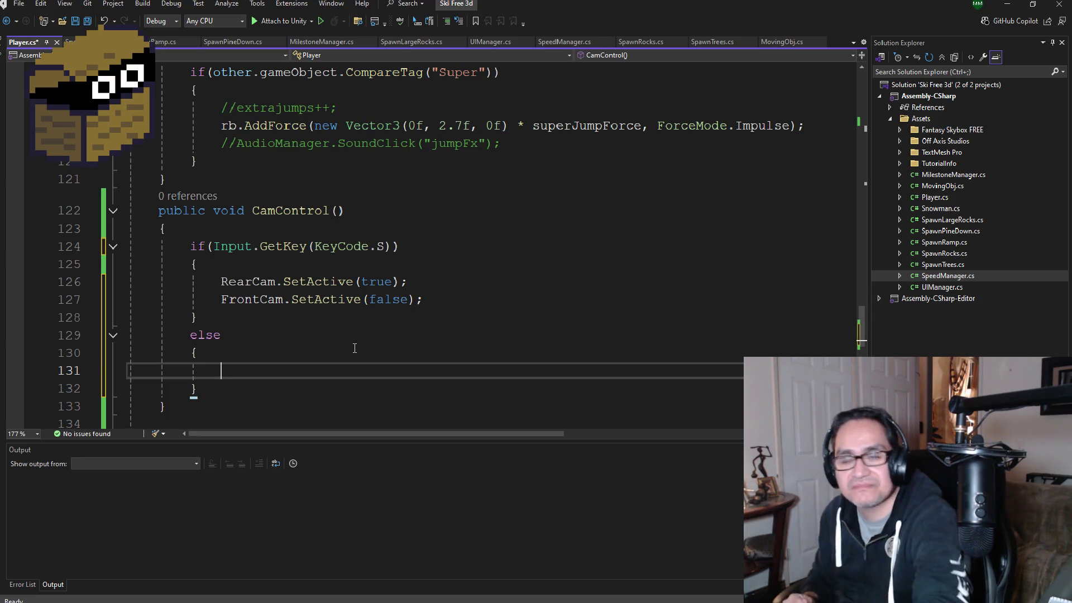
- Copy the RearCam and FrontCam SetActive lines into the else block
{"action": "left_click_drag", "start_coordinate": [437, 297], "coordinate": [134, 282]}
{"action": "key", "text": "ctrl+c"}
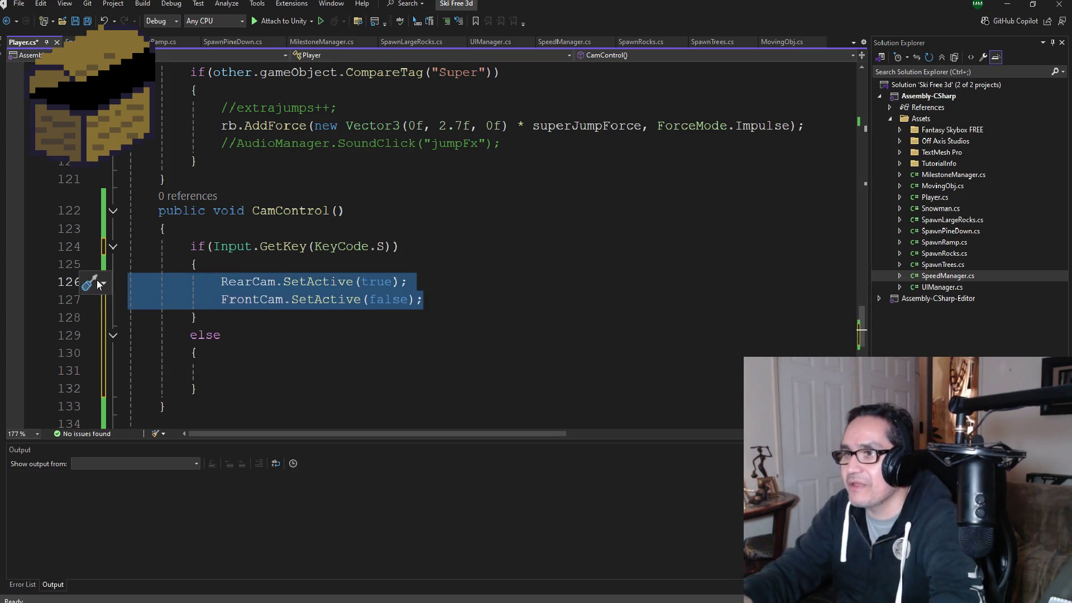
{"action": "left_click", "coordinate": [234, 369]}
{"action": "key", "text": "ctrl+v"}
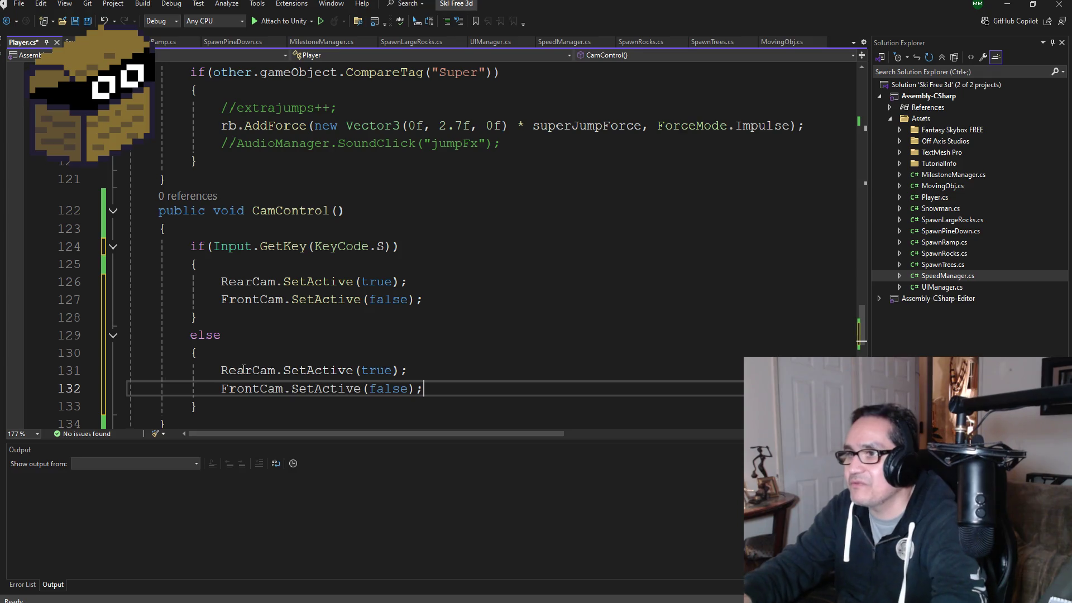
- In the else branch set RearCam to false and FrontCam to true, then save Player.cs
{"action": "left_click", "coordinate": [376, 370]}
{"action": "double_click", "coordinate": [376, 370]}
{"action": "key", "text": "BackSpace"}
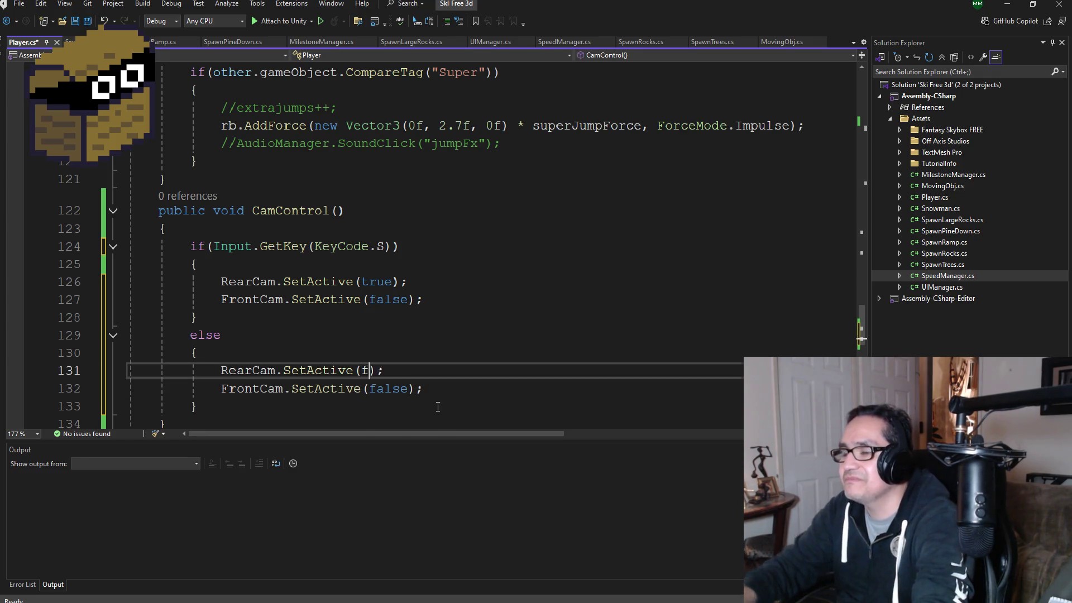
{"action": "type", "text": "fa"}
{"action": "key", "text": "Tab"}
{"action": "double_click", "coordinate": [390, 388]}
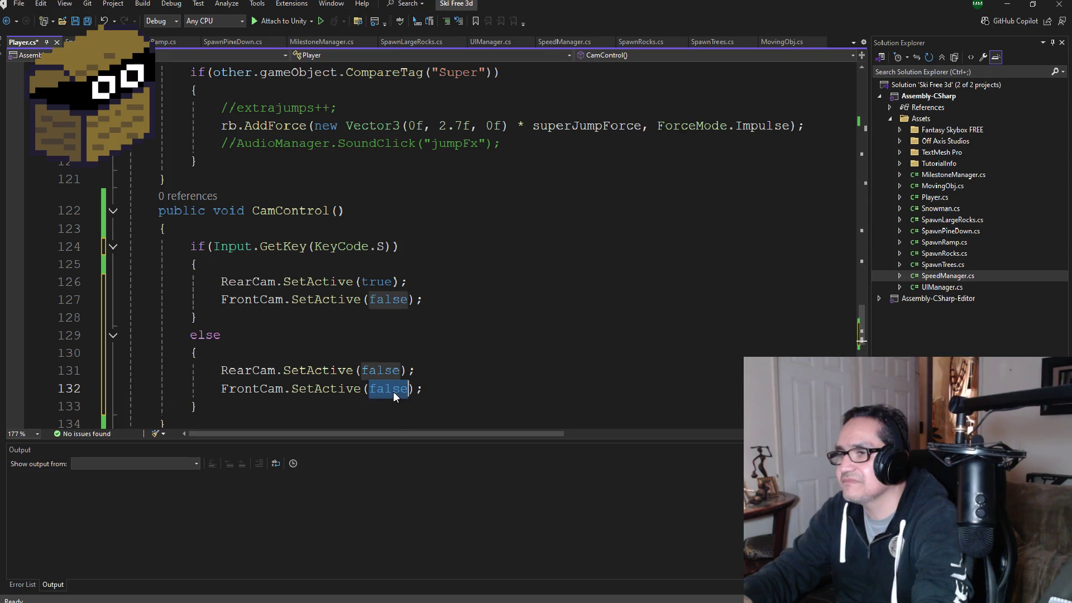
{"action": "type", "text": "tru"}
{"action": "key", "text": "Tab"}
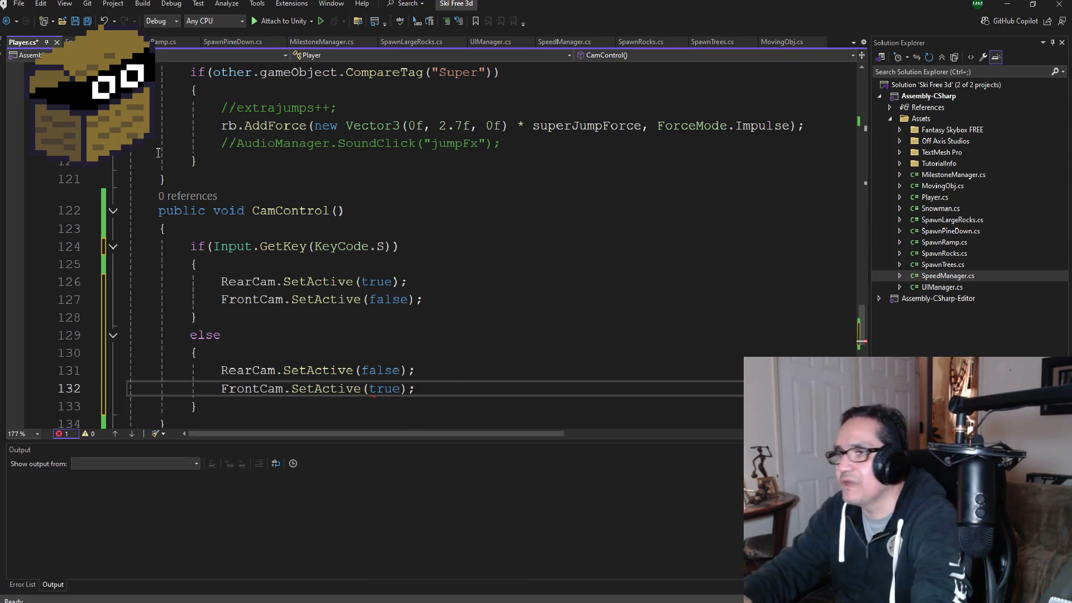
{"action": "key", "text": "ctrl+s"}
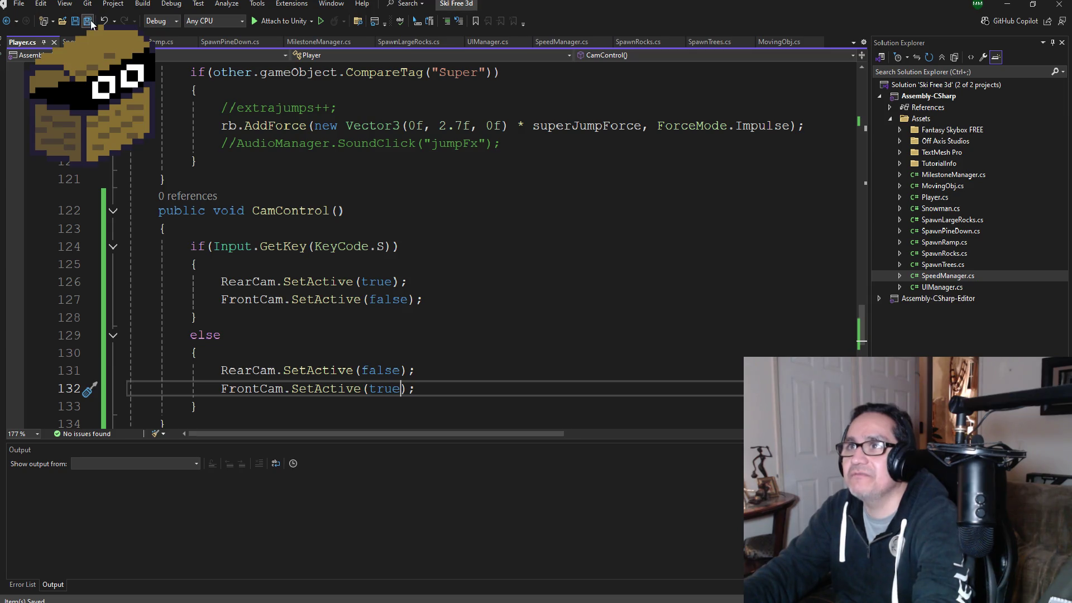
{"action": "key", "text": "alt+Tab"}
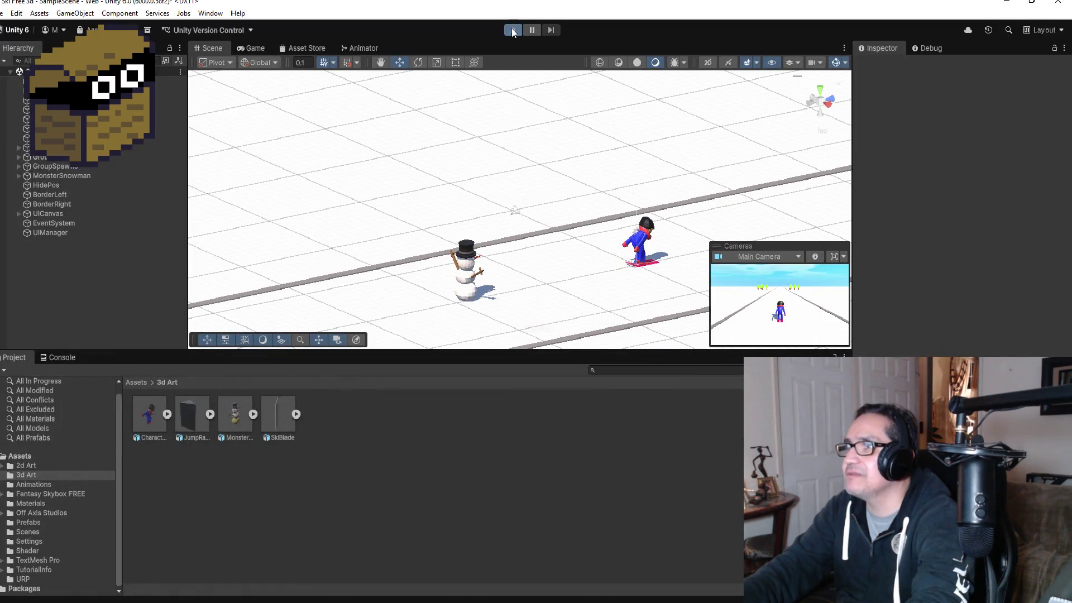
- Play-test the ski game's camera switching, then exit Play mode
{"action": "left_click", "coordinate": [512, 29]}
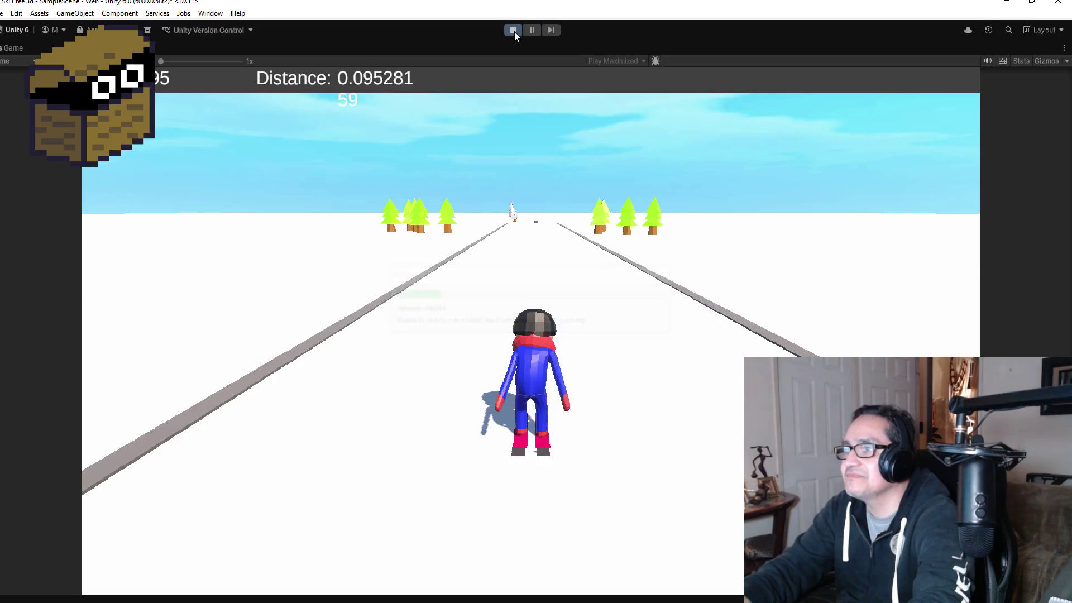
{"action": "left_click", "coordinate": [514, 32]}
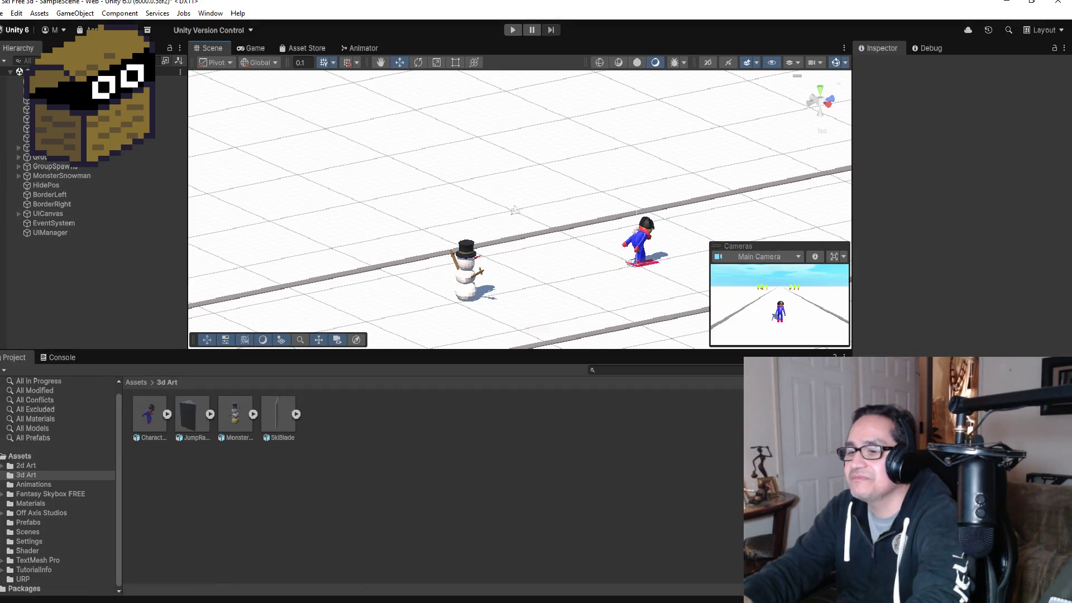
- Insert CamControl(); after Animation(); in Update's !gameover block, save, and minimize Visual Studio
{"action": "key", "text": "alt+Tab"}
{"action": "scroll", "coordinate": [335, 268], "scroll_direction": "up", "scroll_amount": 7}
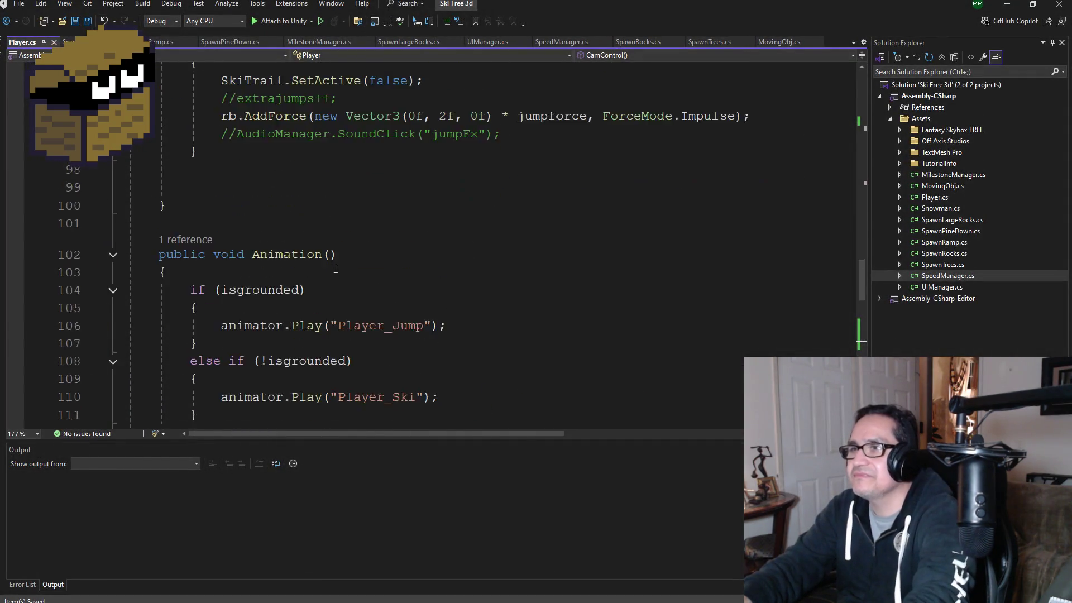
{"action": "scroll", "coordinate": [335, 269], "scroll_direction": "up", "scroll_amount": 10}
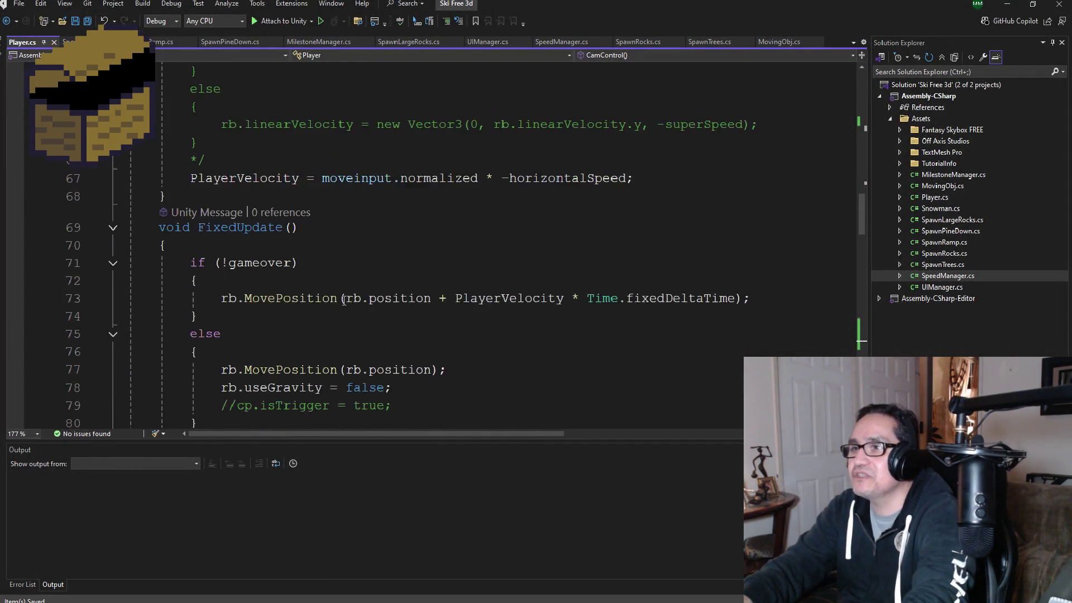
{"action": "scroll", "coordinate": [343, 299], "scroll_direction": "up", "scroll_amount": 8}
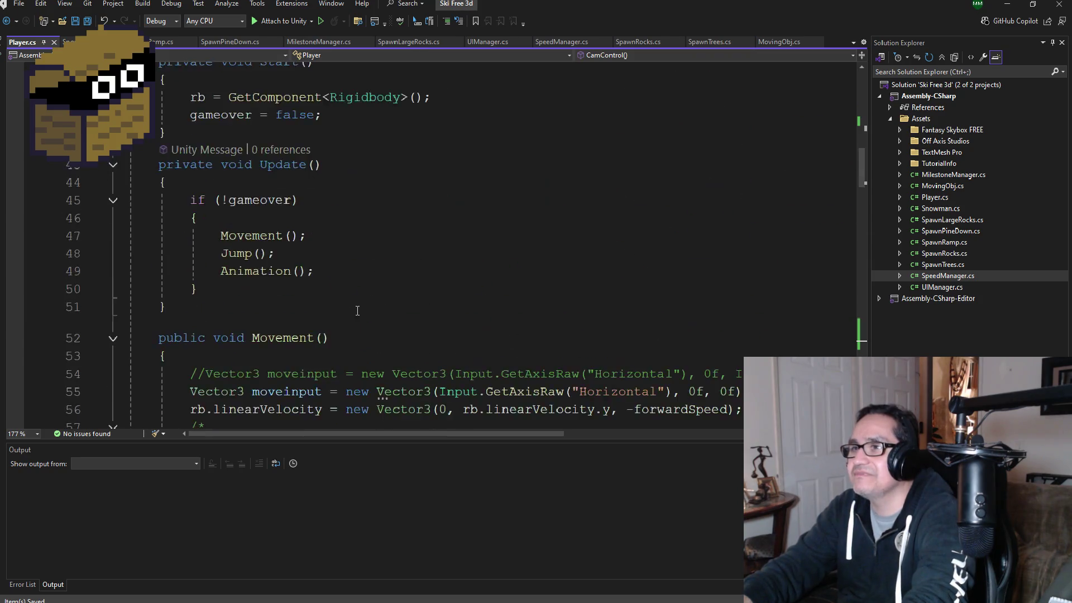
{"action": "left_click", "coordinate": [367, 271]}
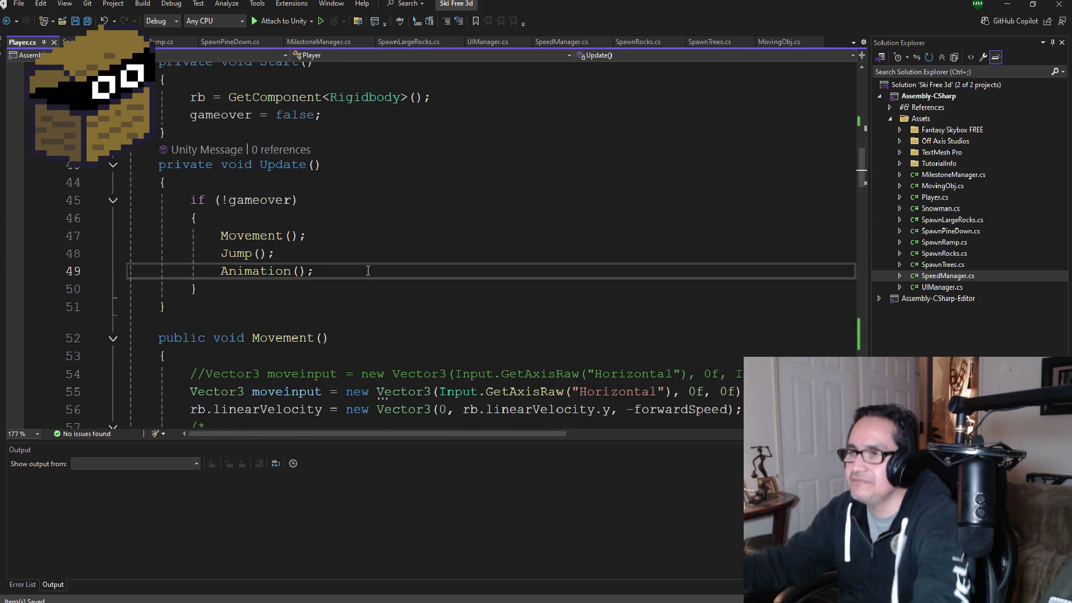
{"action": "key", "text": "Return"}
{"action": "type", "text": "Cam"}
{"action": "key", "text": "Tab"}
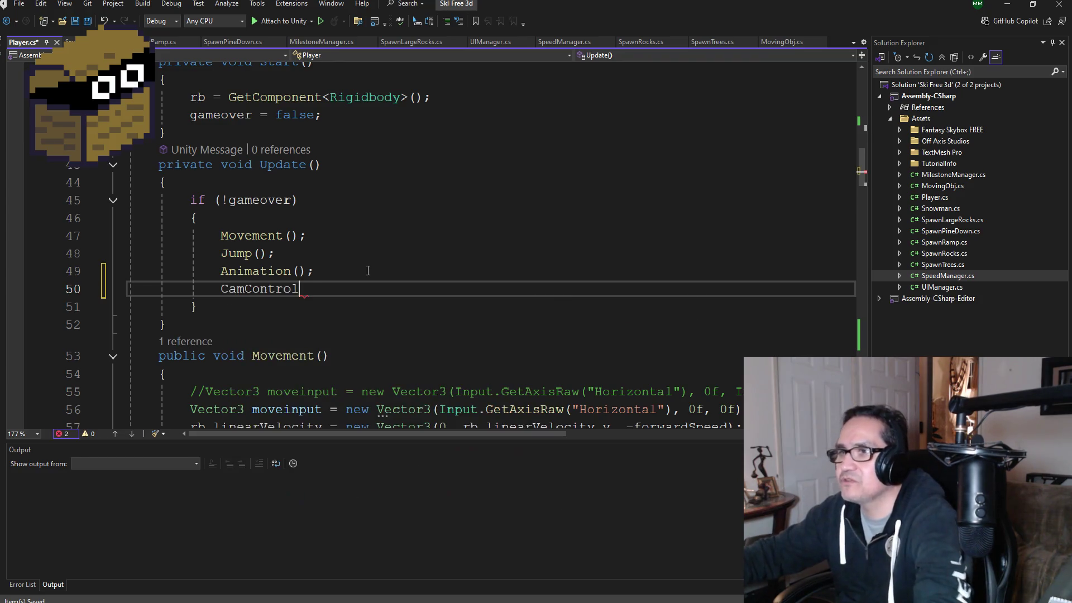
{"action": "type", "text": "("}
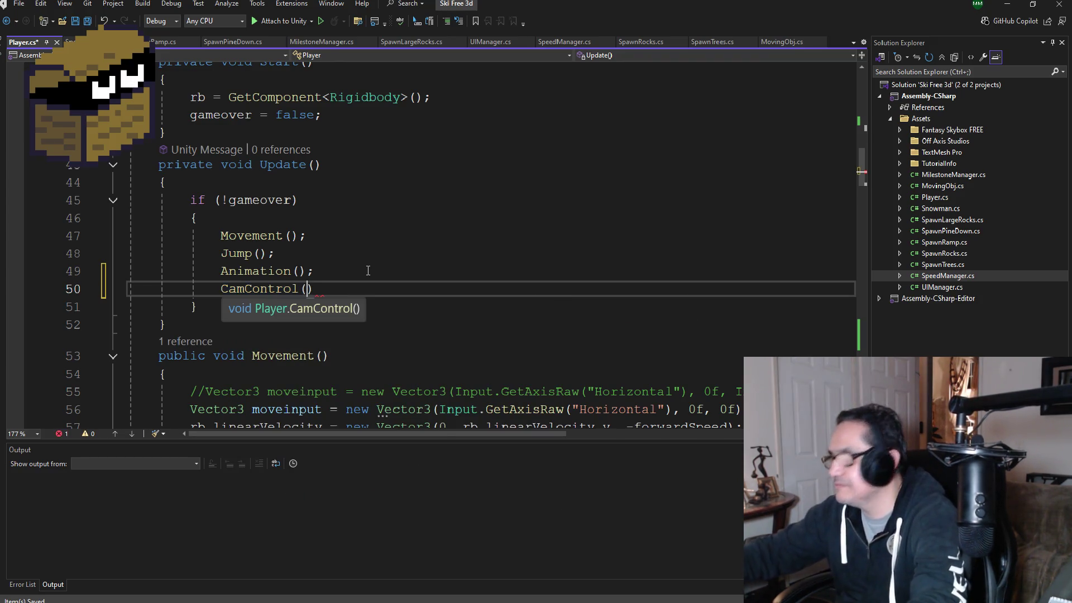
{"action": "type", "text": ");"}
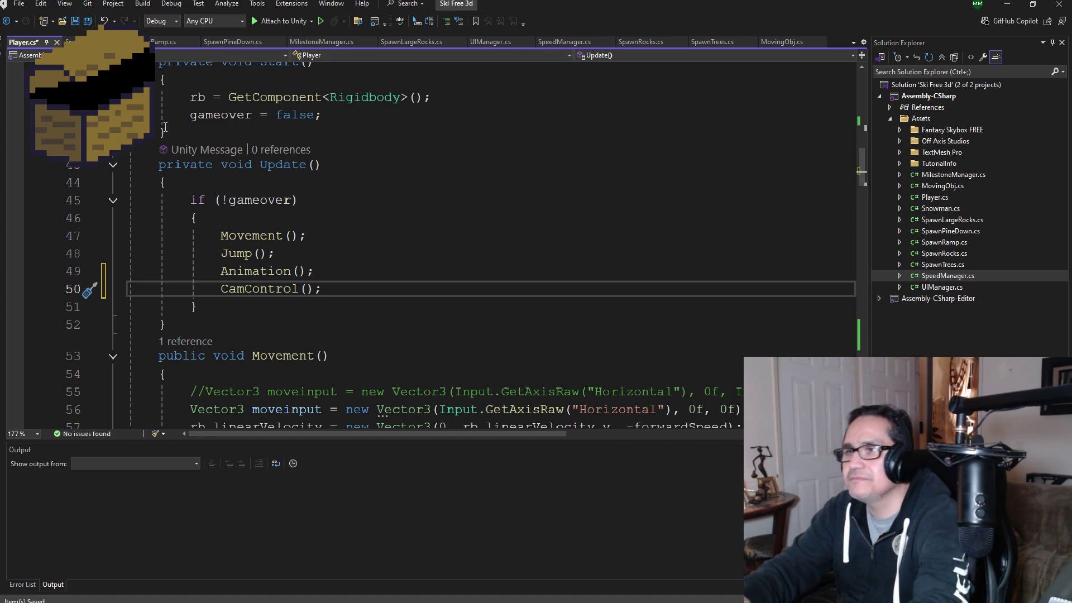
{"action": "key", "text": "ctrl+s"}
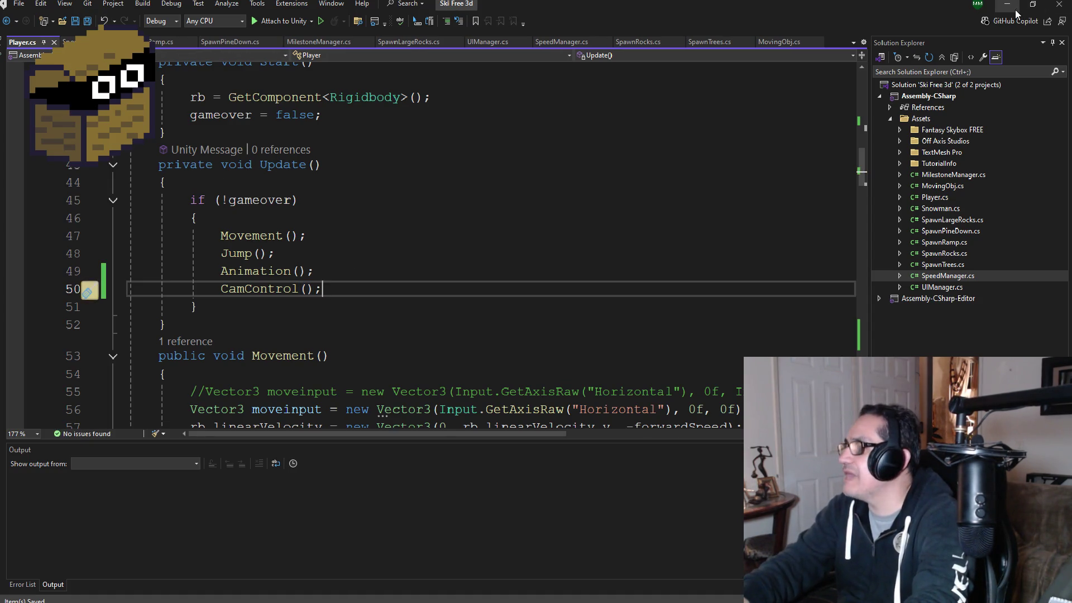
{"action": "left_click", "coordinate": [1014, 10]}
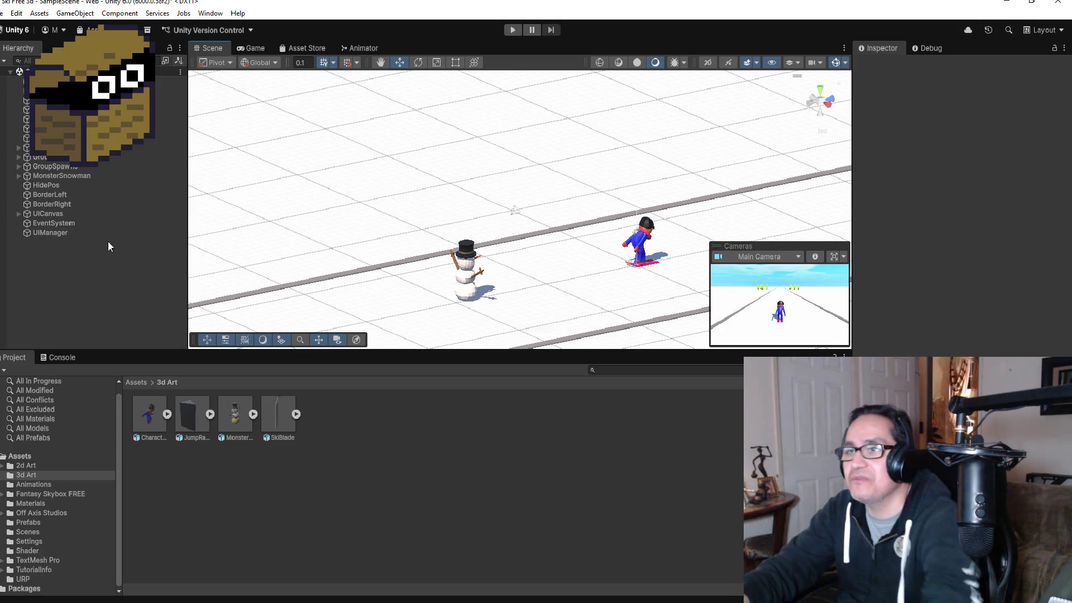
{"action": "left_click", "coordinate": [85, 205]}
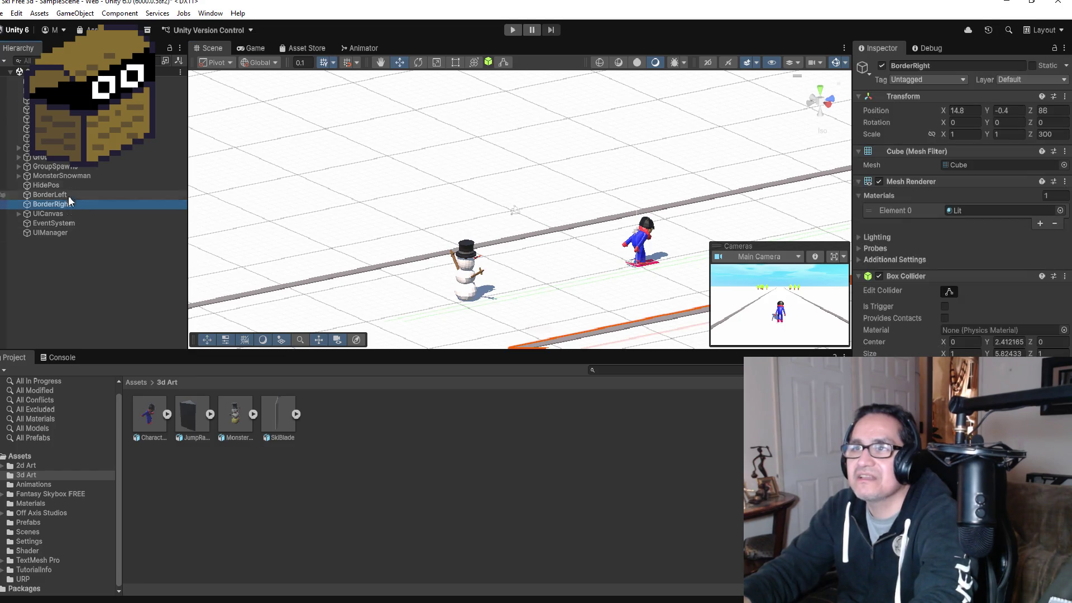
{"action": "left_click", "coordinate": [67, 148]}
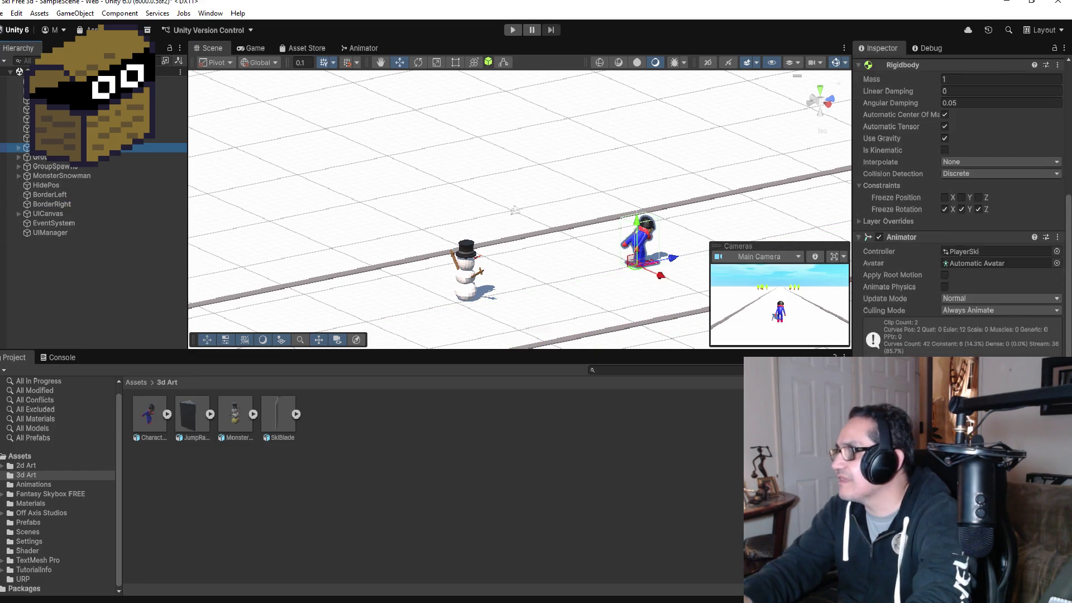
{"action": "scroll", "coordinate": [965, 205], "scroll_direction": "down", "scroll_amount": 2}
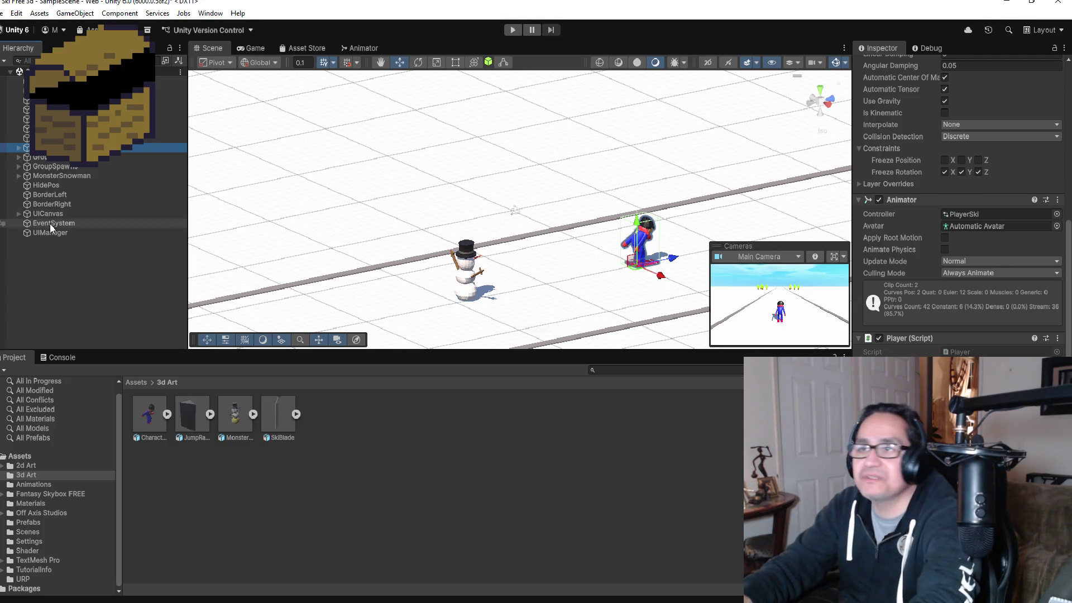
{"action": "left_click", "coordinate": [83, 91]}
{"action": "left_click", "coordinate": [83, 148]}
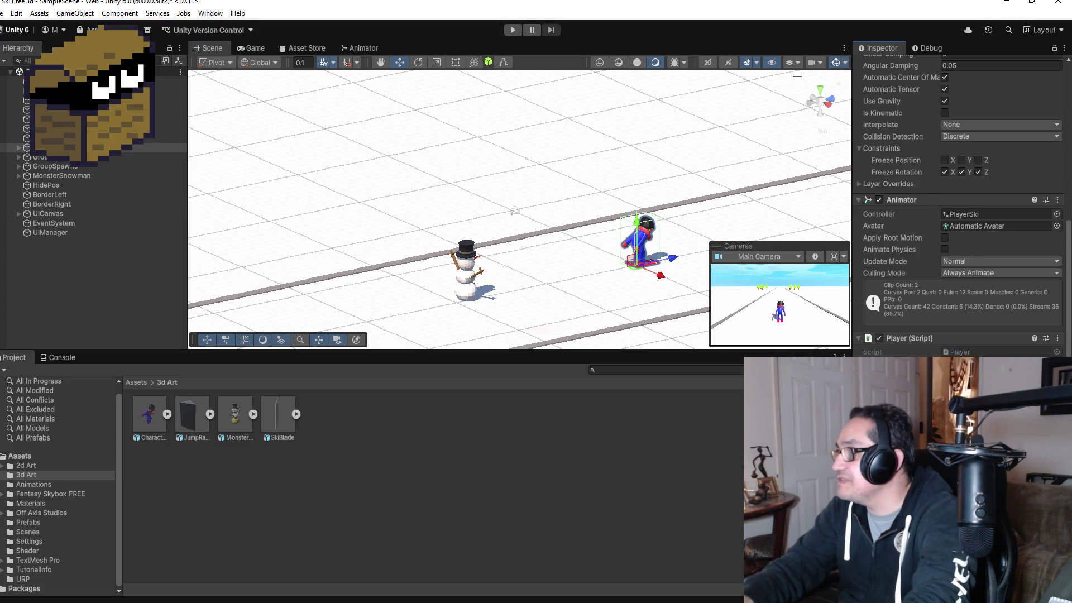
{"action": "left_click", "coordinate": [511, 30]}
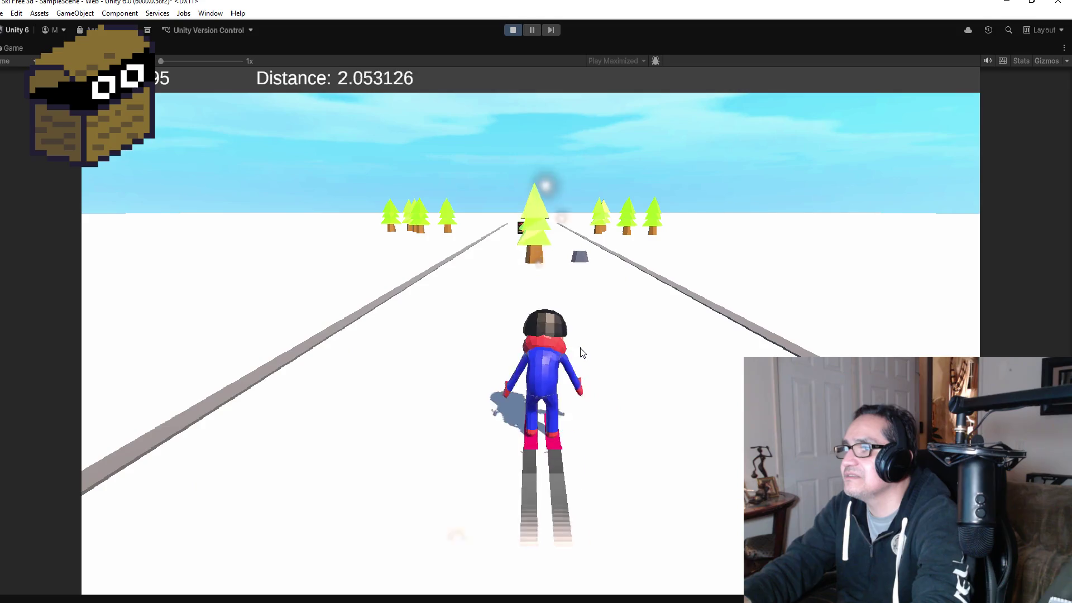
{"action": "key", "text": "Left"}
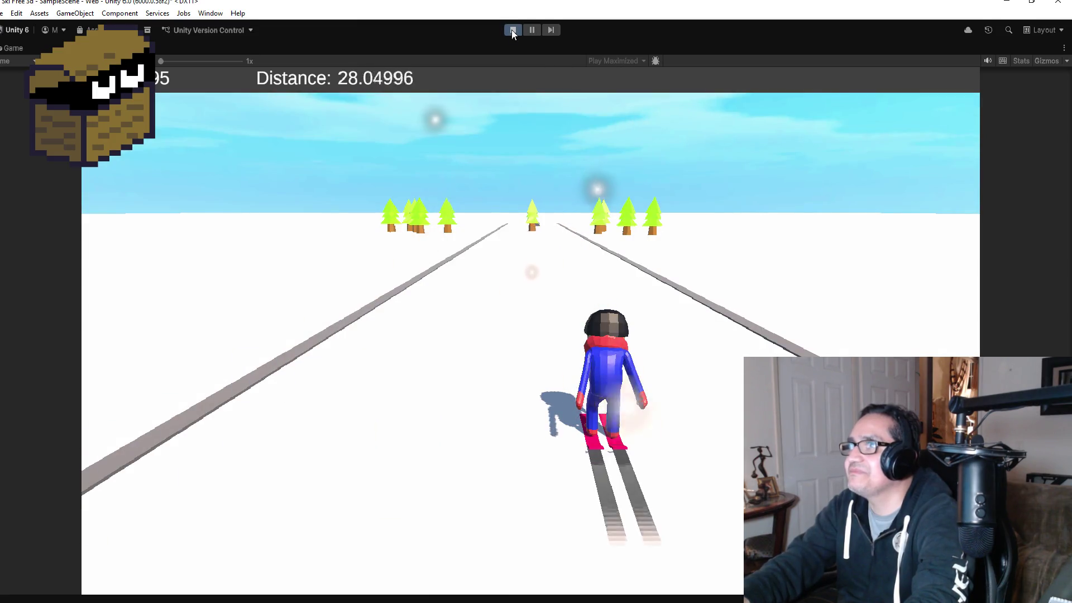
{"action": "left_click", "coordinate": [512, 29]}
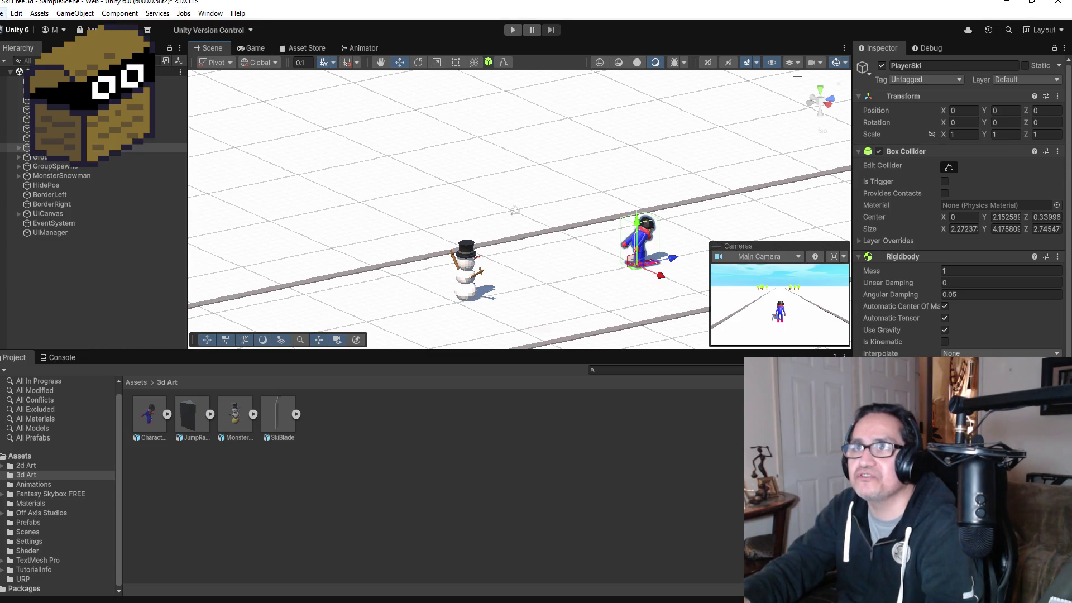
- Open Unity's File menu to save the scene
{"action": "left_click", "coordinate": [3, 13]}
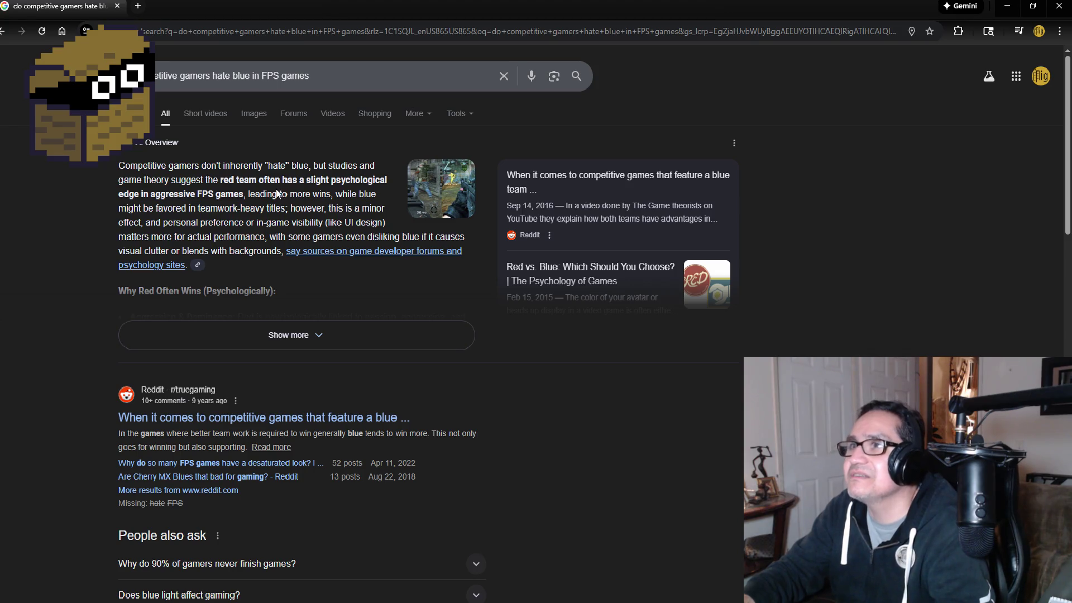
- Correct 'blue' to 'blur' and search 'do competitive gamers hate blur in FPS games'
{"action": "double_click", "coordinate": [243, 66]}
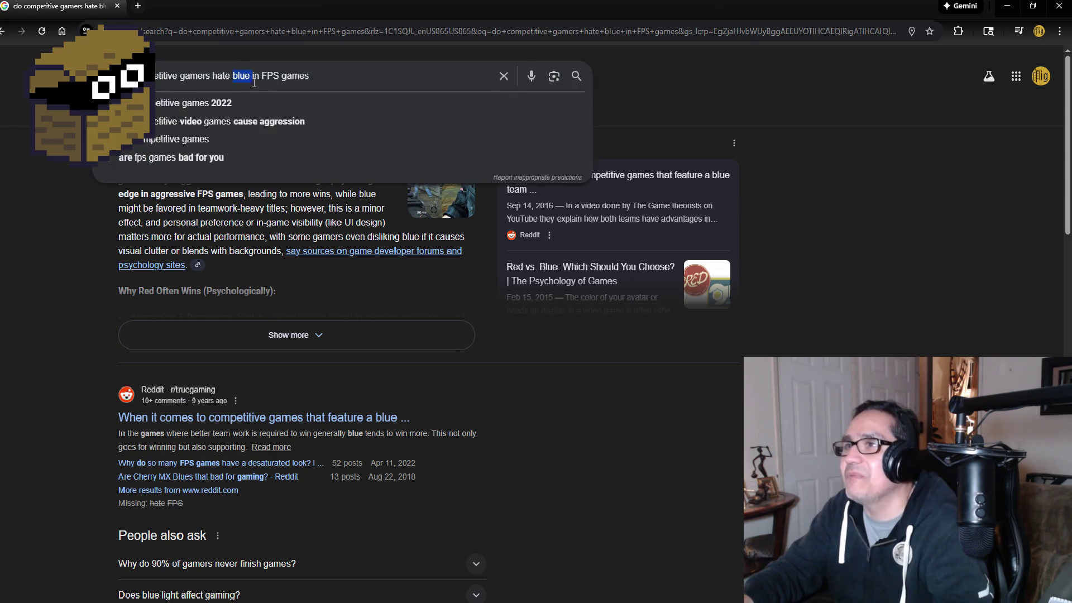
{"action": "key", "text": "Right"}
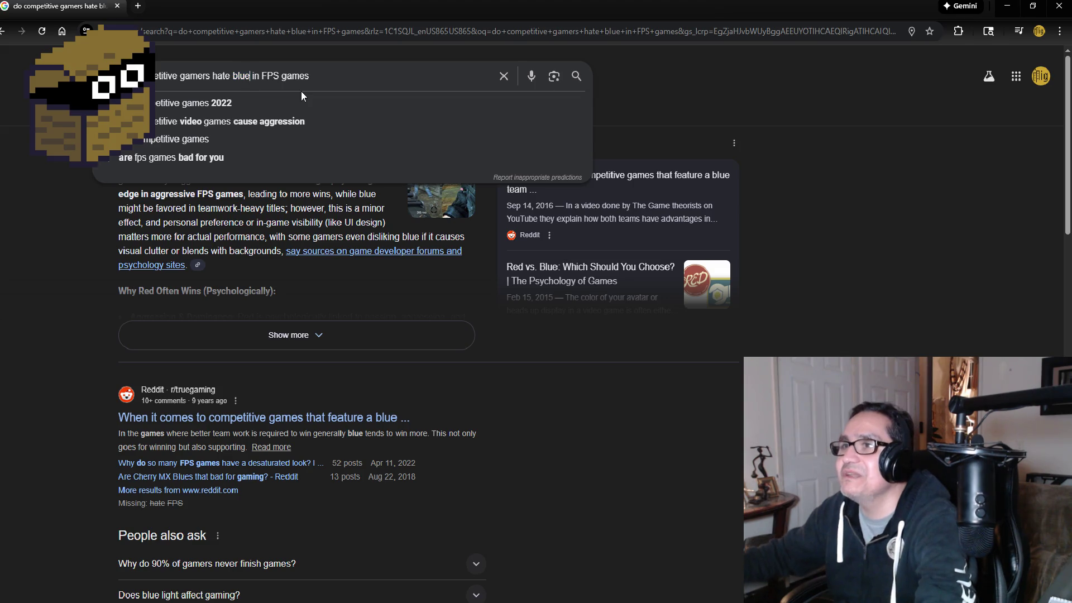
{"action": "key", "text": "BackSpace"}
{"action": "type", "text": "r"}
{"action": "key", "text": "Return"}
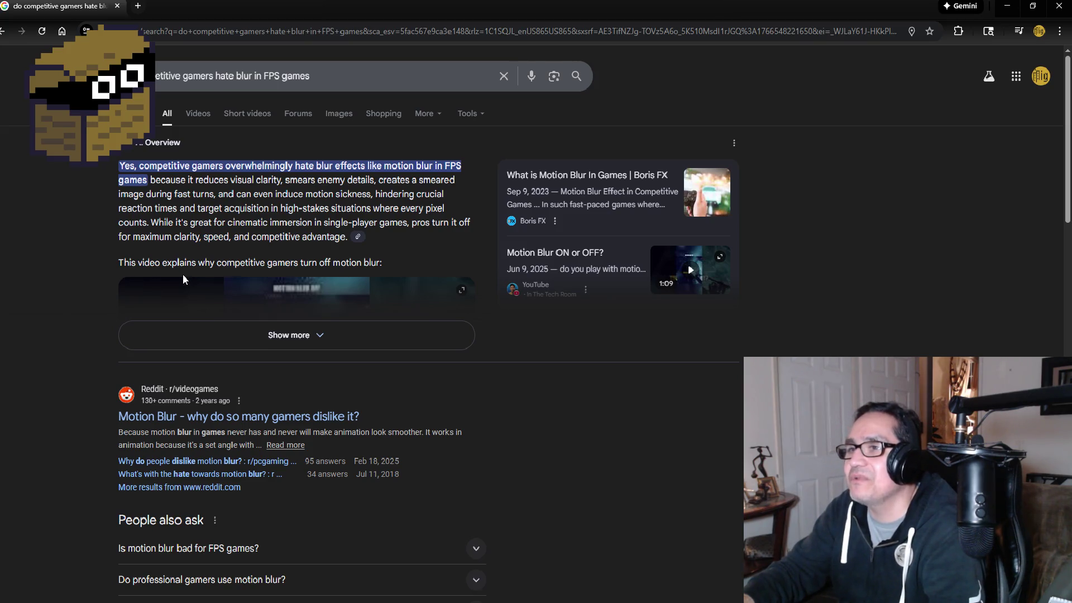
- Expand the AI Overview, read down to its Flip Side section, then close the browser
{"action": "left_click", "coordinate": [293, 338]}
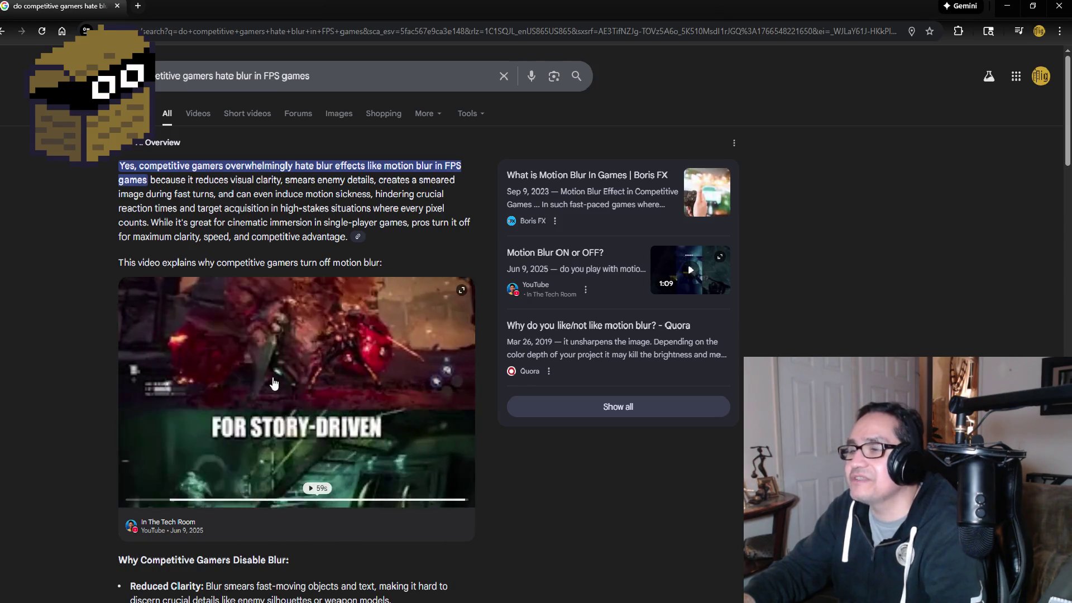
{"action": "scroll", "coordinate": [335, 419], "scroll_direction": "down", "scroll_amount": 2}
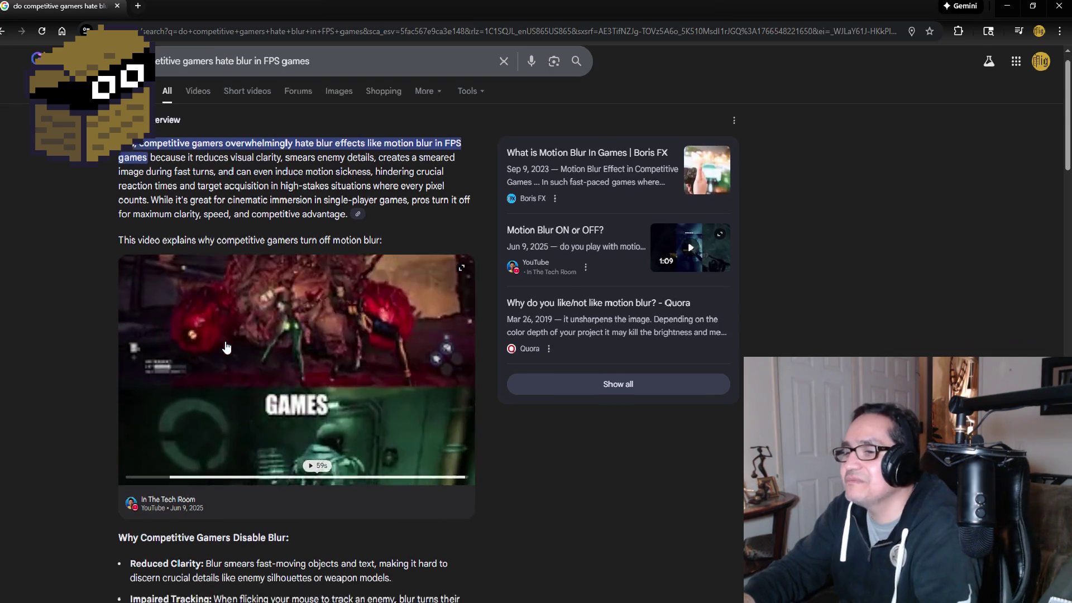
{"action": "scroll", "coordinate": [350, 437], "scroll_direction": "down", "scroll_amount": 6}
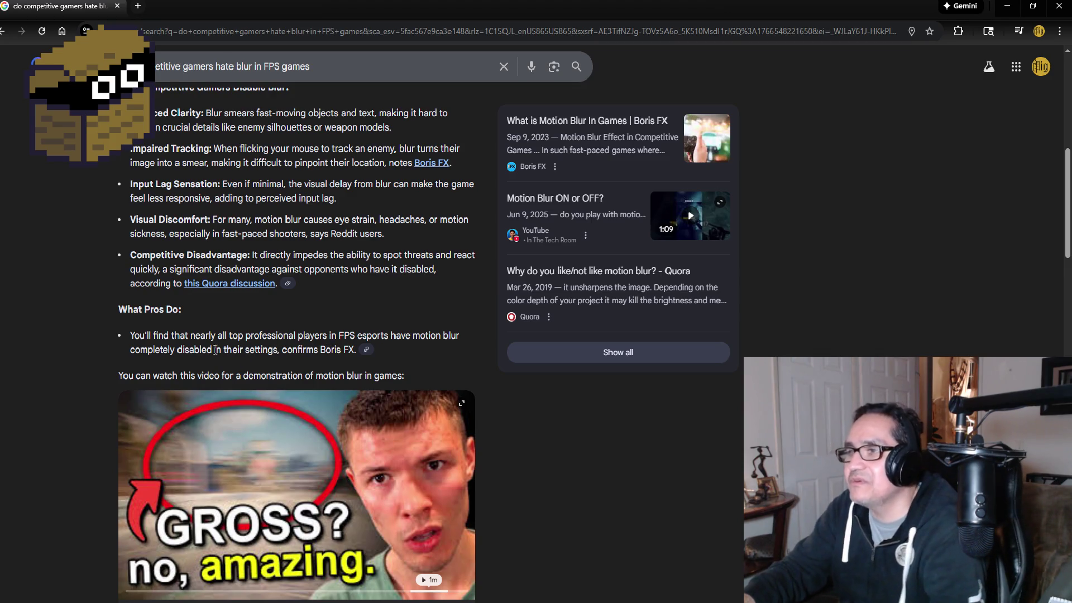
{"action": "scroll", "coordinate": [223, 379], "scroll_direction": "down", "scroll_amount": 5}
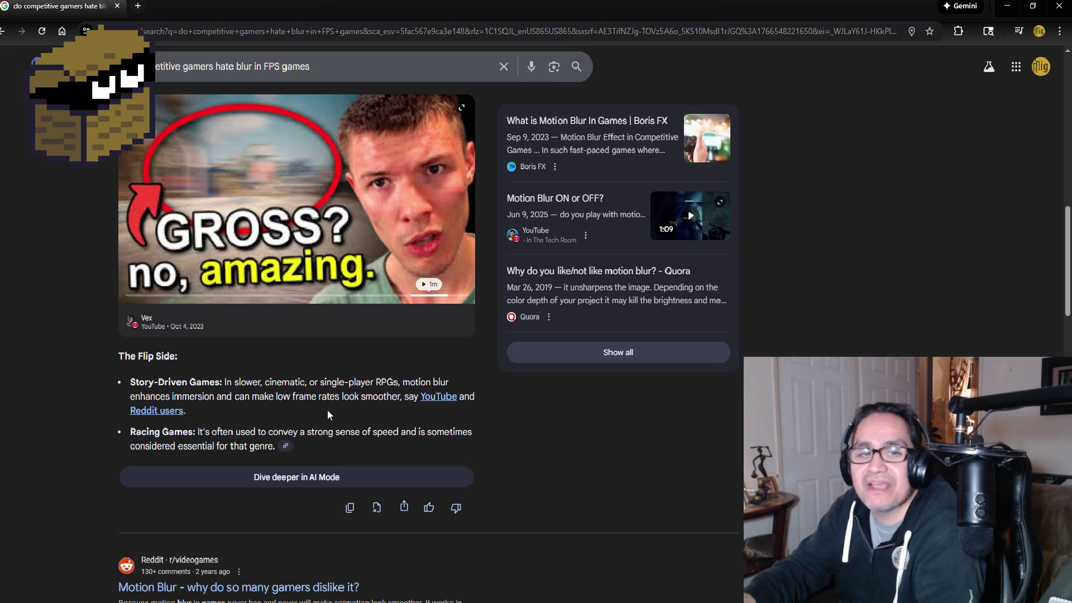
{"action": "left_click", "coordinate": [1057, 7]}
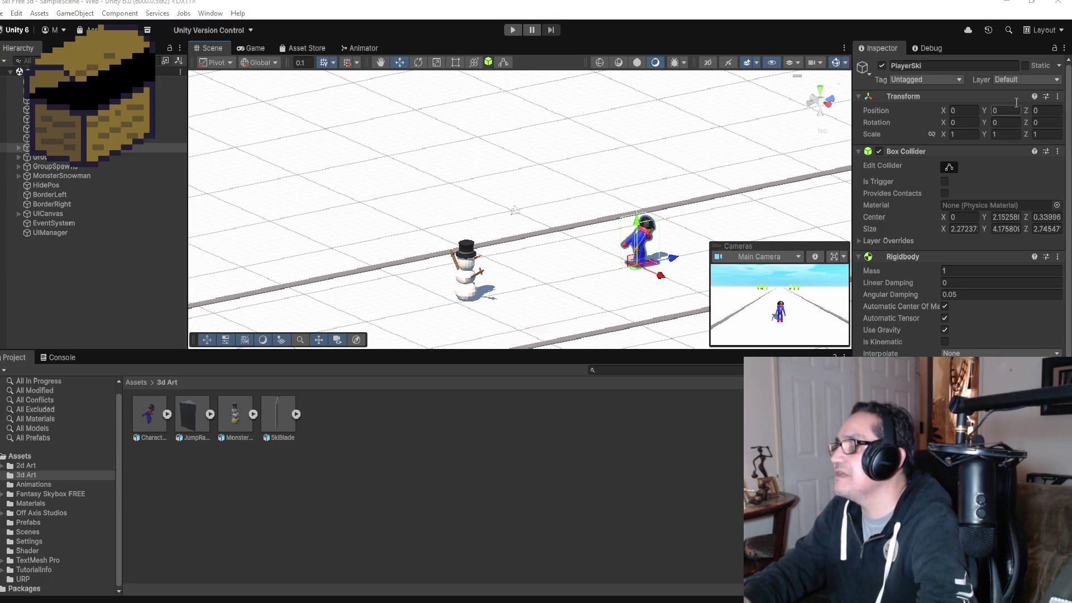
- Switch to the top-down scene view and add a 3D Cube from the Hierarchy
{"action": "left_click", "coordinate": [822, 93]}
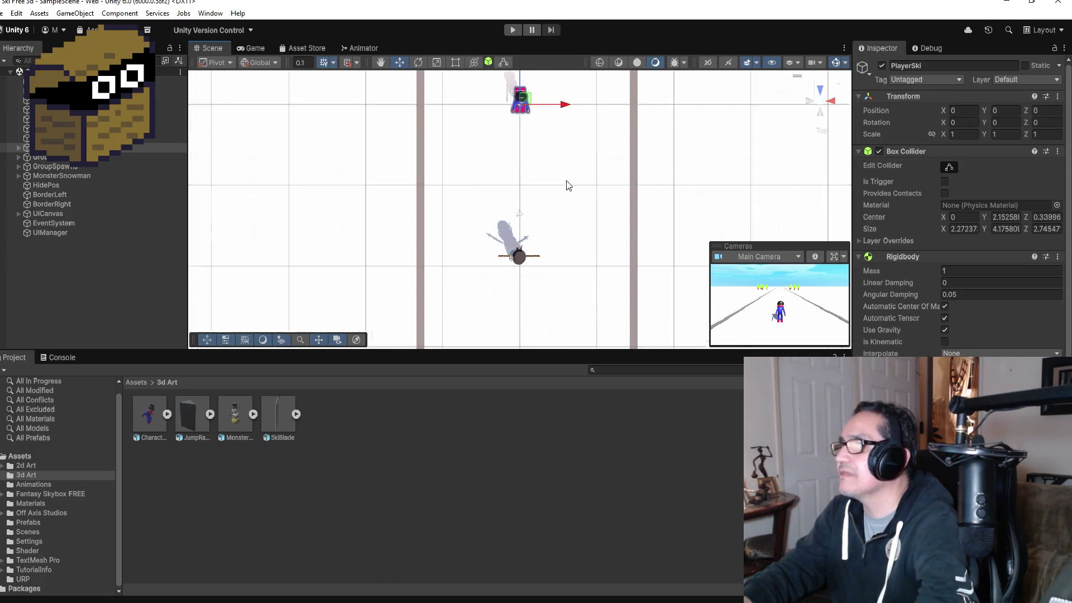
{"action": "right_click", "coordinate": [75, 264]}
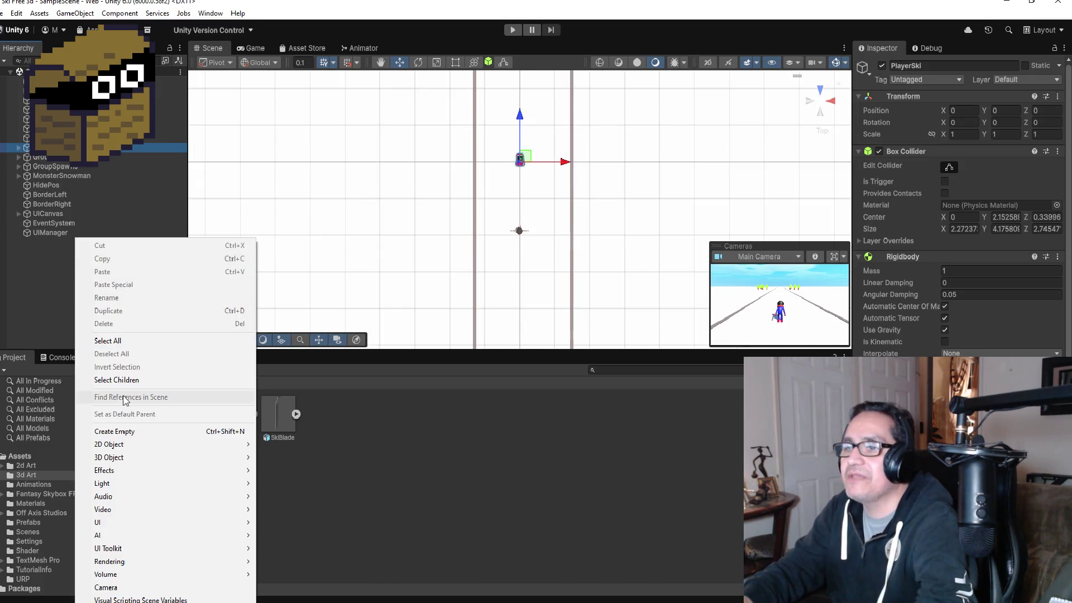
{"action": "mouse_move", "coordinate": [155, 462]}
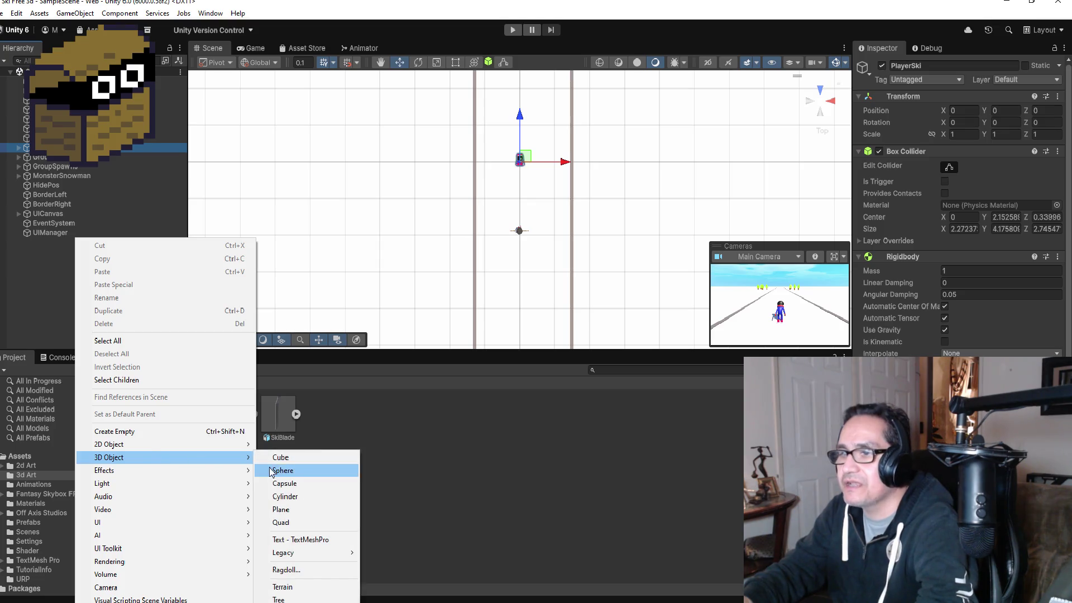
{"action": "left_click", "coordinate": [296, 463]}
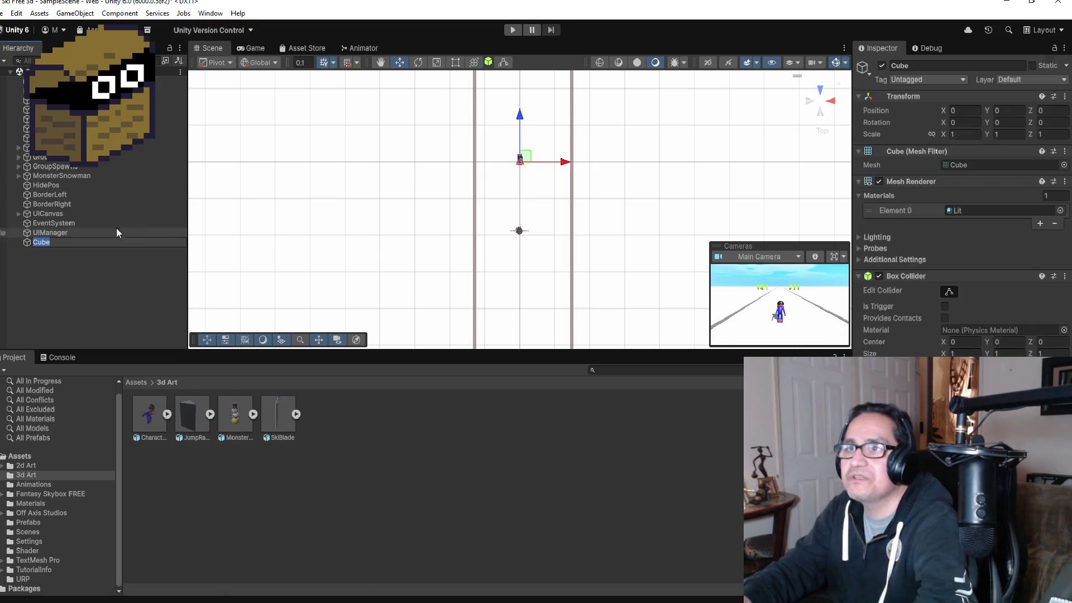
- Move the Cube forward to Z 27.3 and set its scale to 3 on every axis
{"action": "left_click", "coordinate": [557, 230]}
{"action": "scroll", "coordinate": [533, 154], "scroll_direction": "down", "scroll_amount": 2}
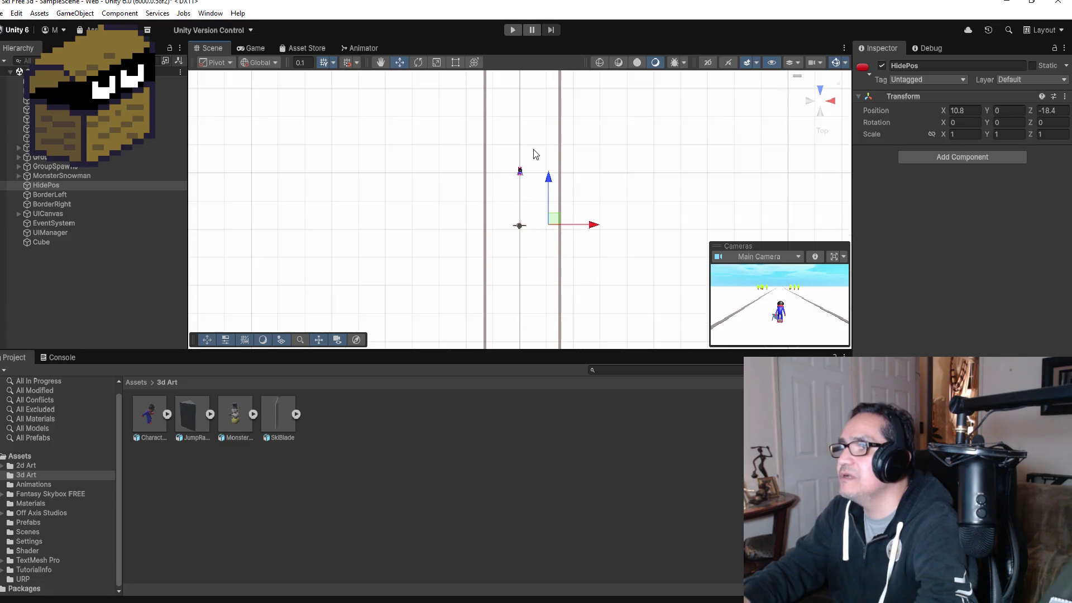
{"action": "left_click", "coordinate": [108, 241]}
{"action": "left_click_drag", "start_coordinate": [524, 133], "coordinate": [527, 58]}
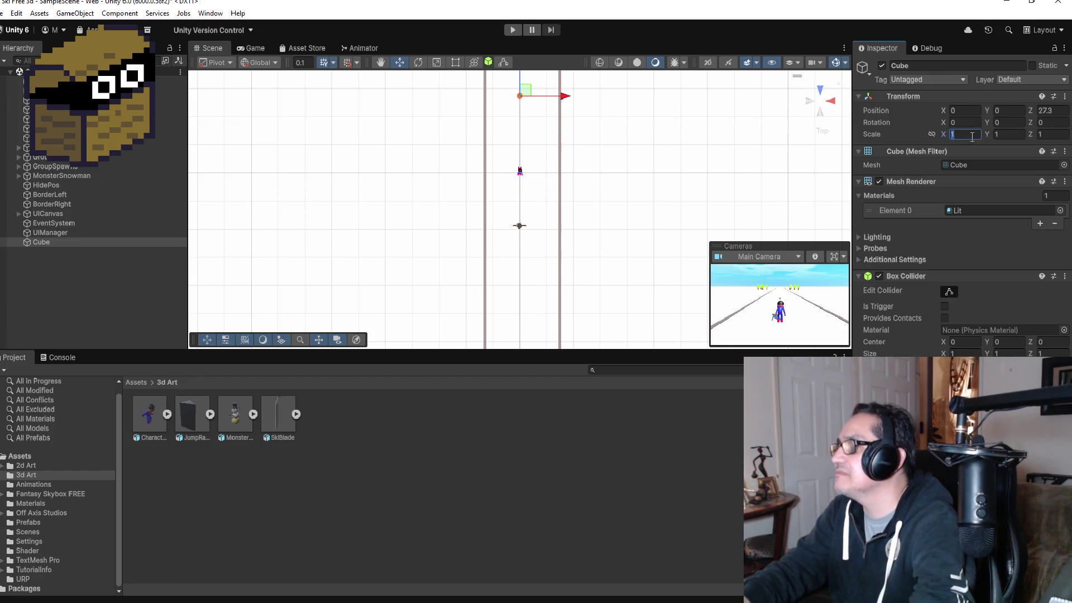
{"action": "type", "text": "3"}
{"action": "key", "text": "Tab"}
{"action": "type", "text": "3"}
{"action": "key", "text": "Tab"}
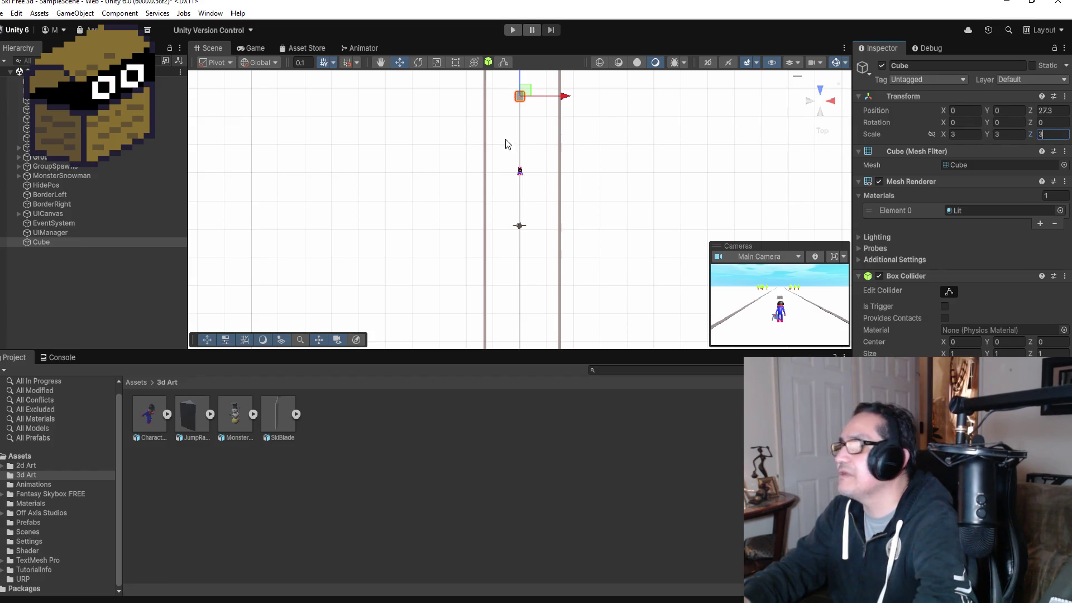
- Frame the Cube in the Scene view and orbit to an elevated view of it
{"action": "scroll", "coordinate": [504, 139], "scroll_direction": "up", "scroll_amount": 2}
{"action": "type", "text": "f"}
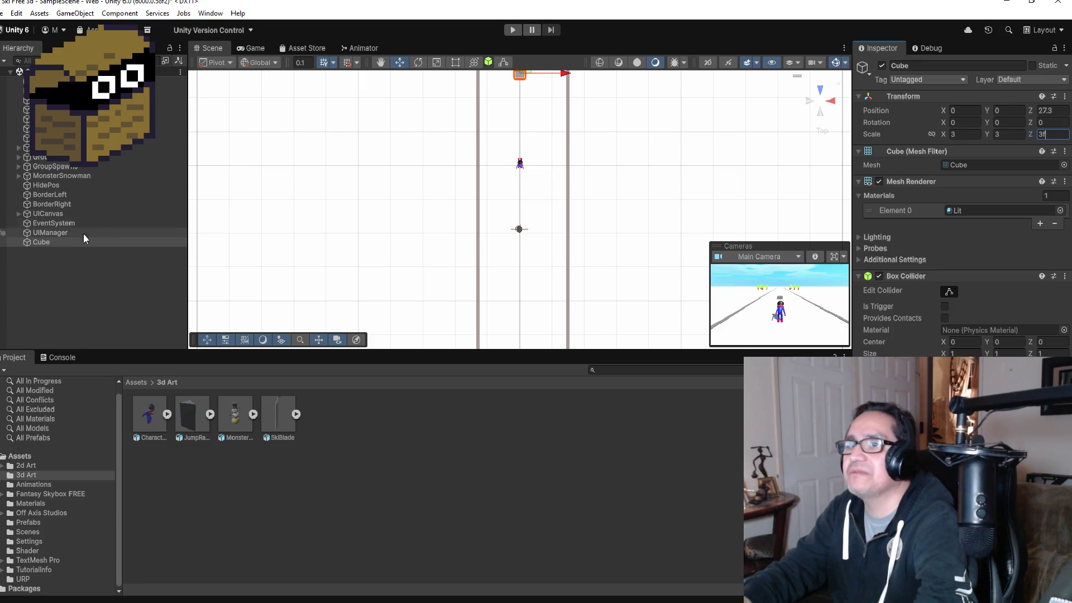
{"action": "double_click", "coordinate": [65, 243]}
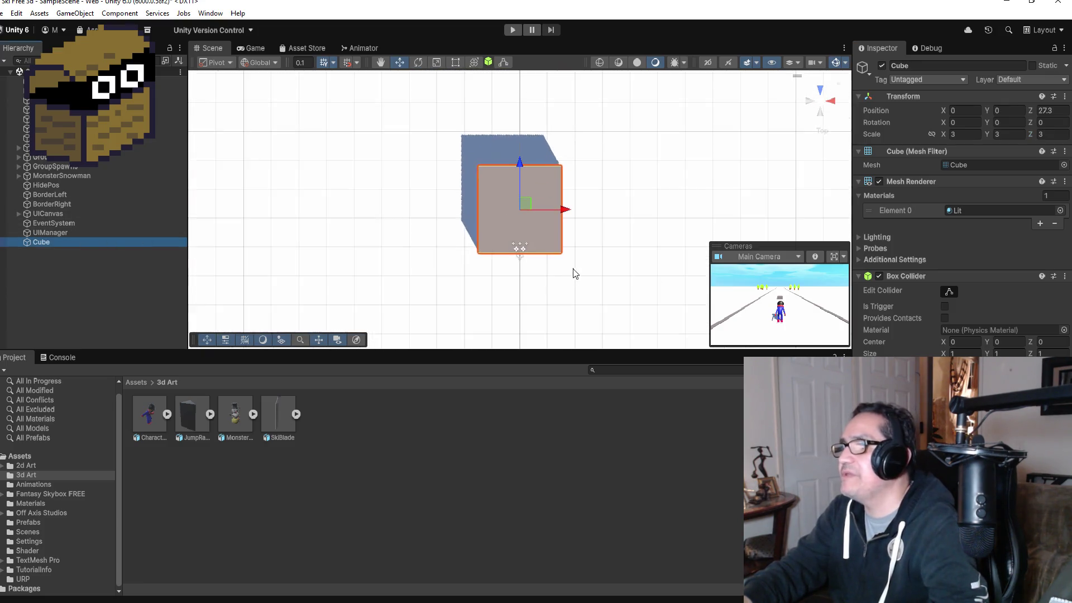
{"action": "left_click_drag", "start_coordinate": [573, 269], "coordinate": [583, 55]}
{"action": "left_click_drag", "start_coordinate": [524, 169], "coordinate": [524, 123]}
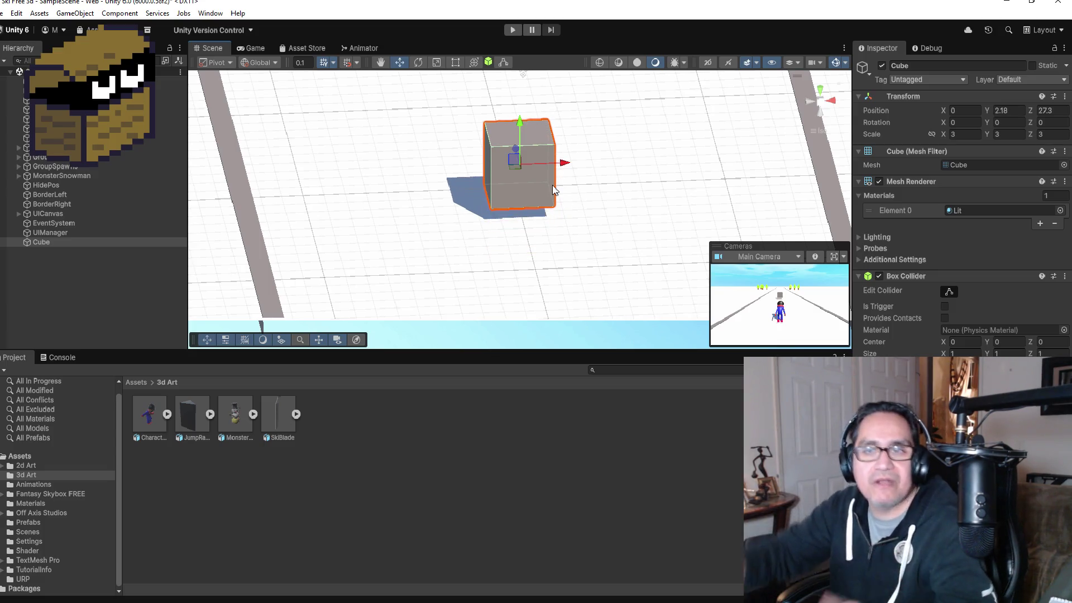
{"action": "left_click", "coordinate": [75, 267]}
{"action": "left_click", "coordinate": [56, 244]}
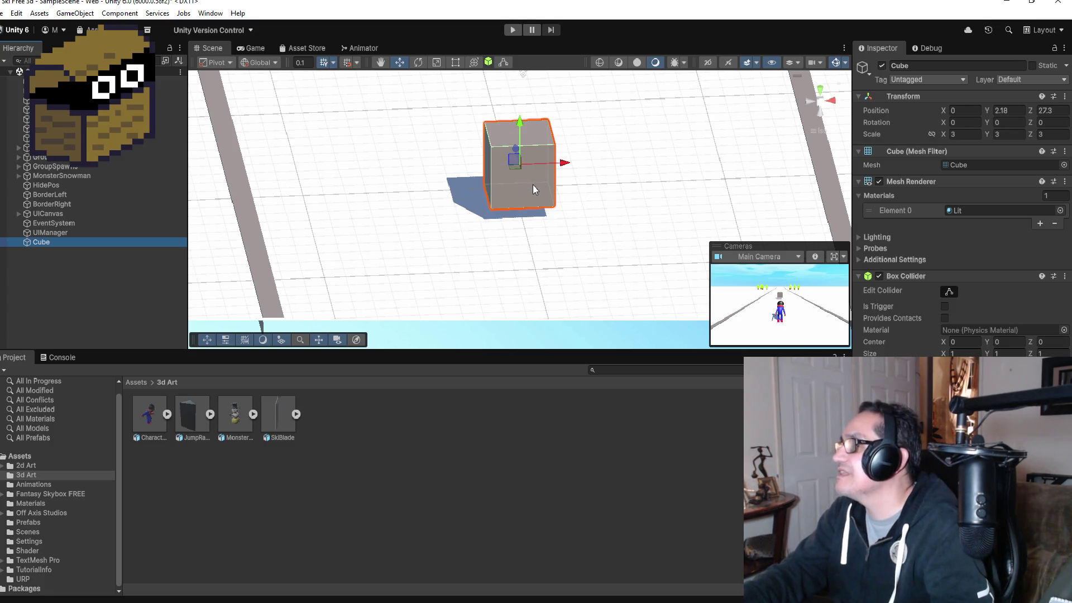
{"action": "left_click", "coordinate": [58, 247]}
{"action": "left_click", "coordinate": [59, 242]}
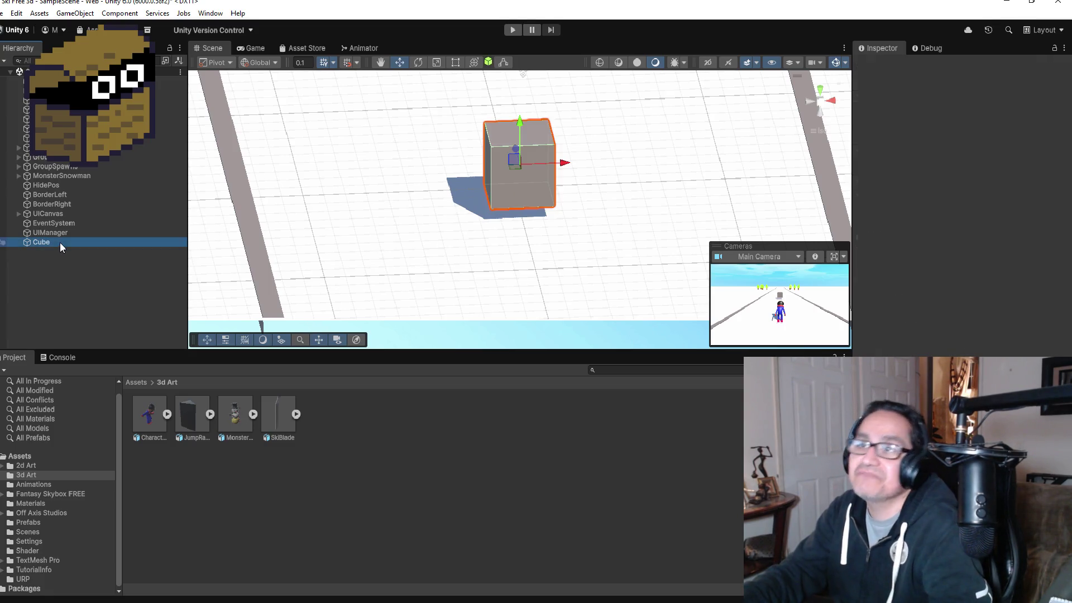
- Delete the Cube, select UIManager, and show the root Assets folder in the Project panel
{"action": "right_click", "coordinate": [61, 246]}
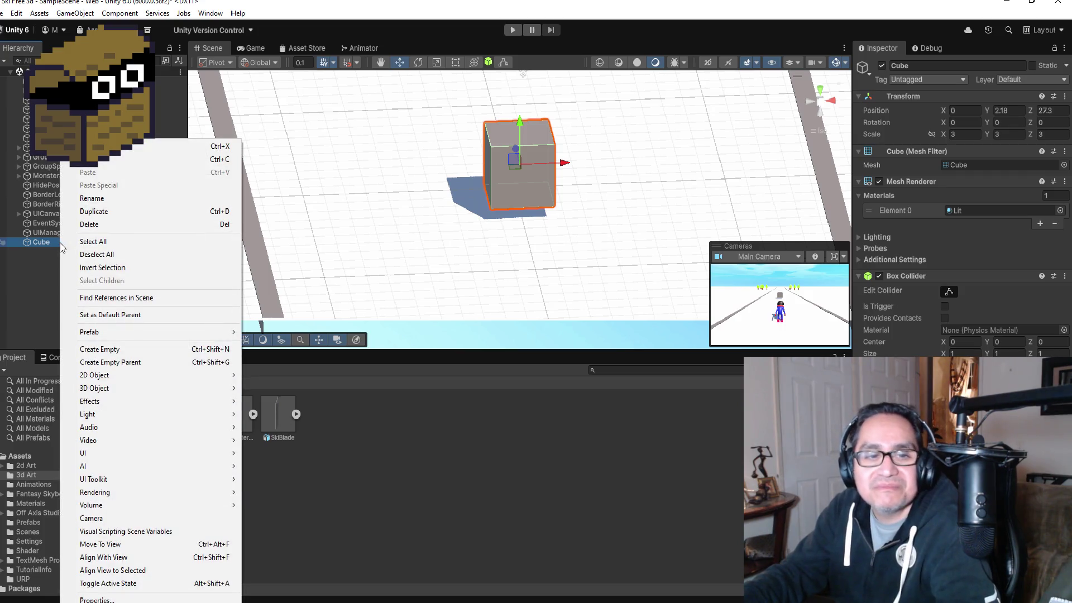
{"action": "left_click", "coordinate": [99, 226]}
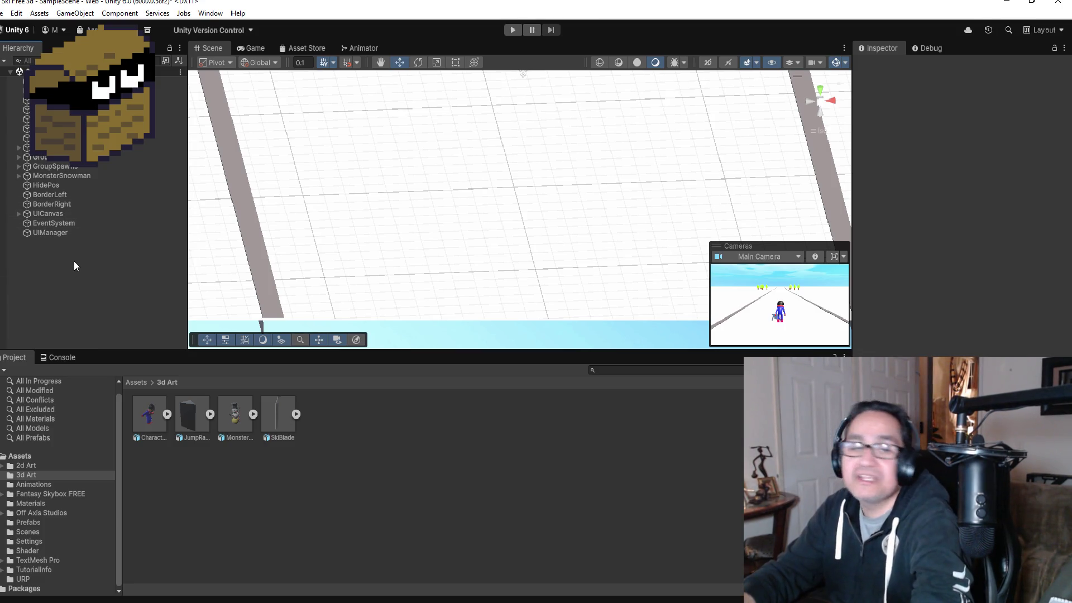
{"action": "left_click", "coordinate": [68, 231]}
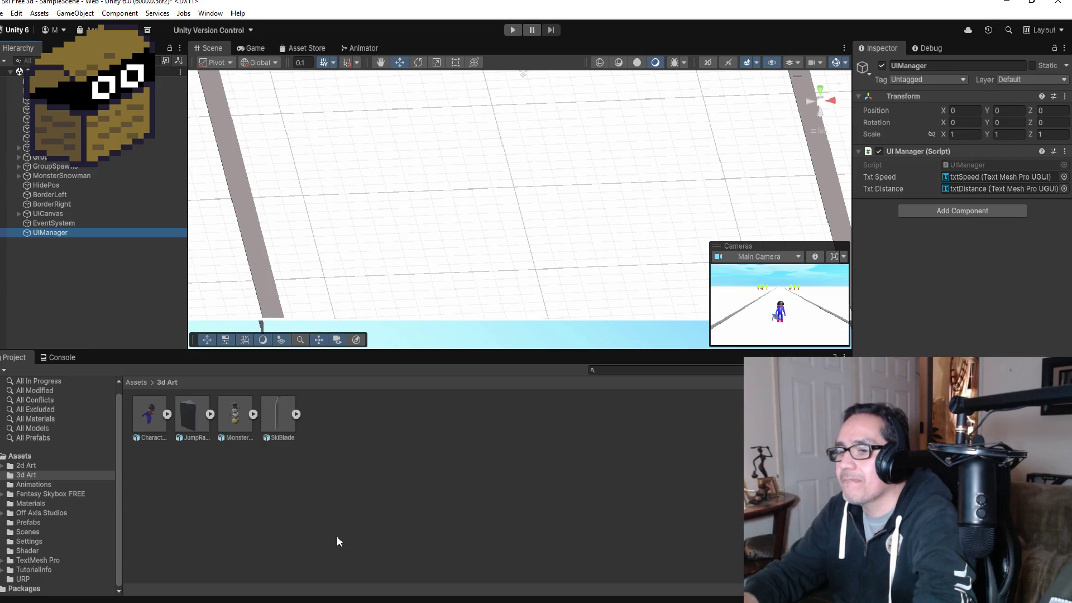
{"action": "left_click", "coordinate": [137, 382]}
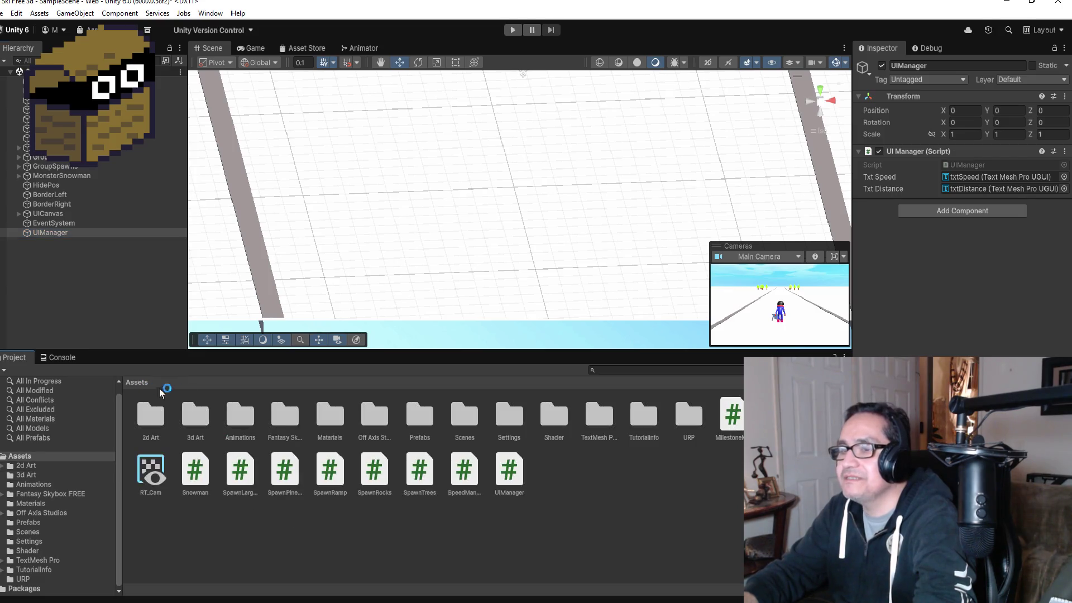
- Browse the Assets folders, then open Assets > Prefabs > PineTreeObj in Prefab Mode
{"action": "left_click", "coordinate": [195, 418]}
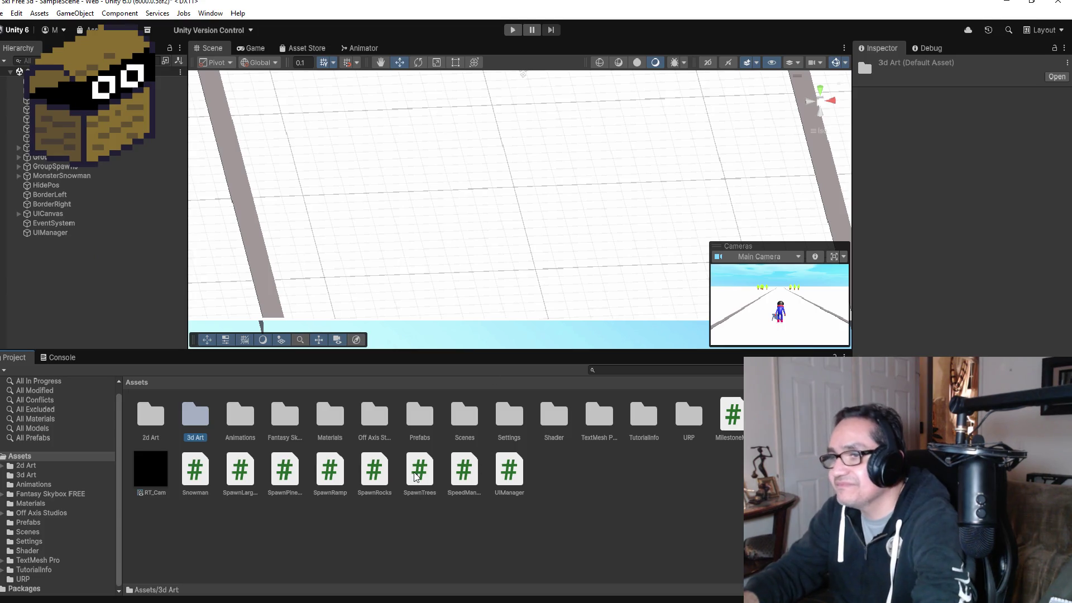
{"action": "left_click", "coordinate": [419, 418]}
{"action": "left_click", "coordinate": [133, 495]}
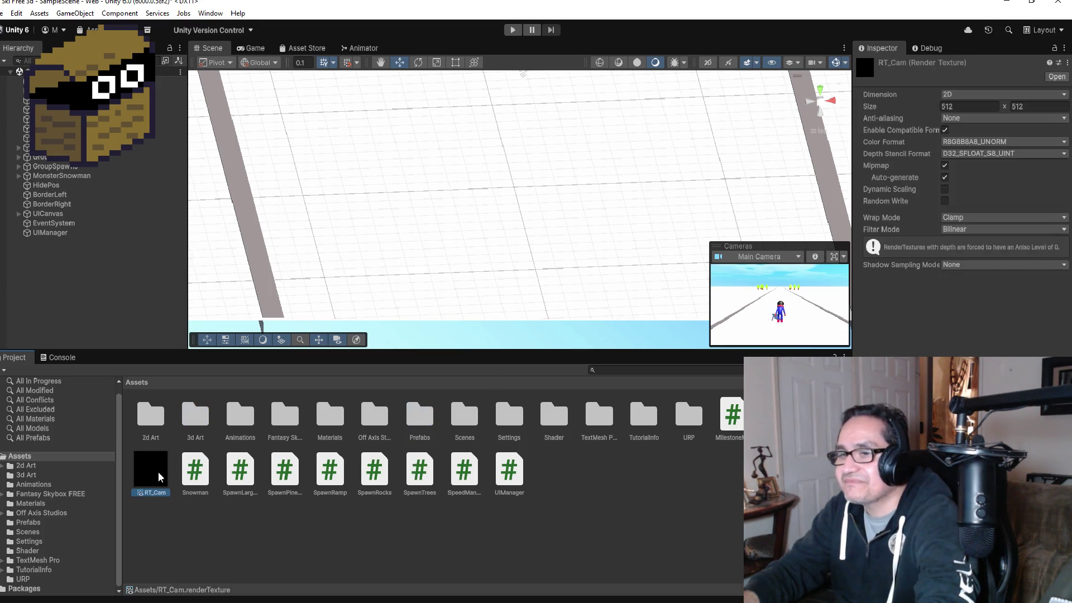
{"action": "left_click", "coordinate": [84, 195]}
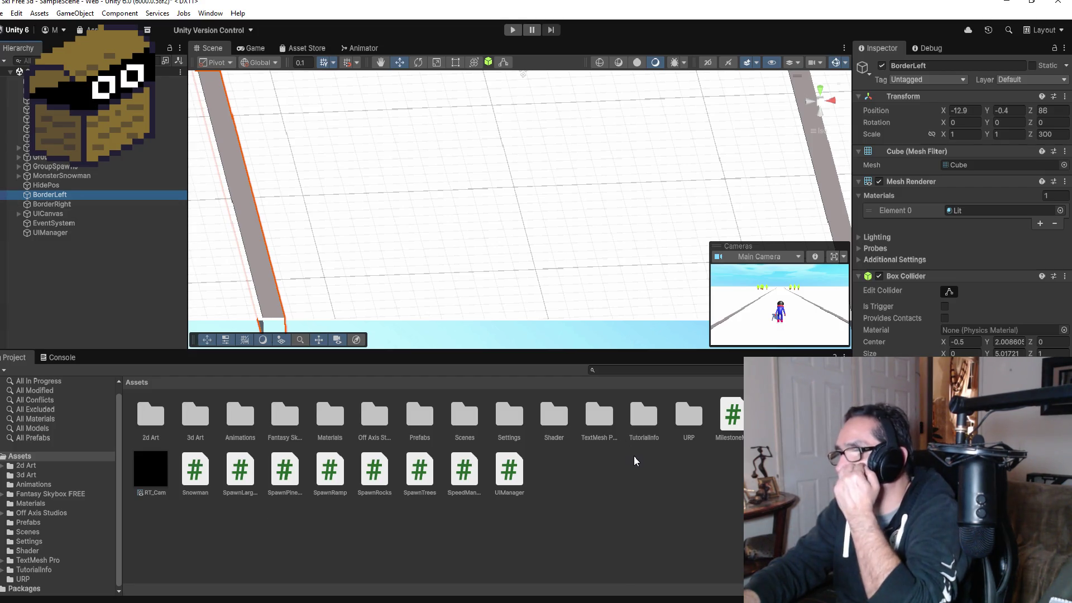
{"action": "double_click", "coordinate": [420, 418]}
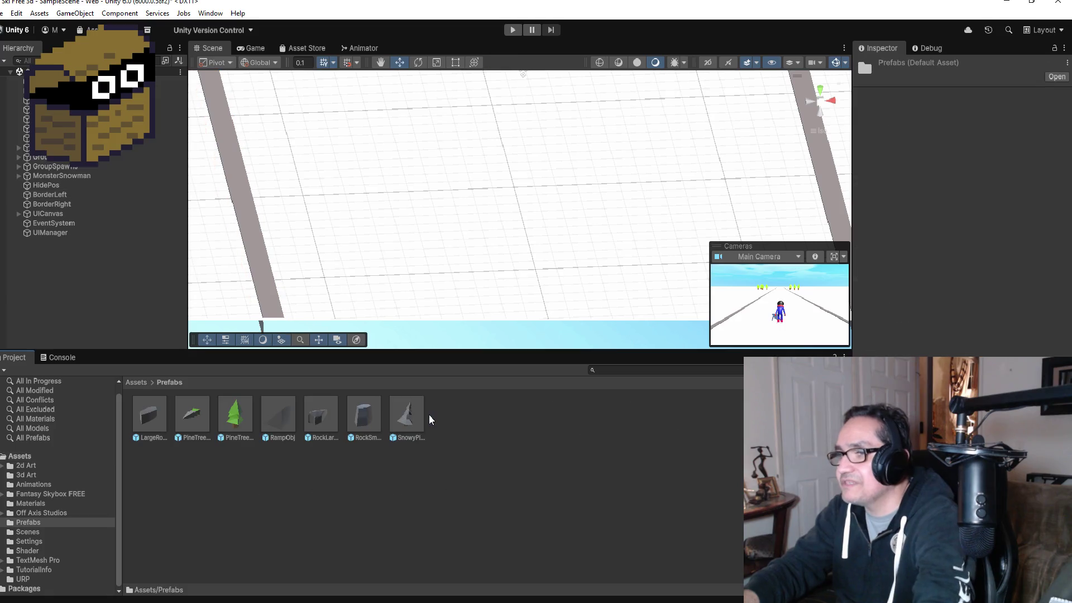
{"action": "left_click", "coordinate": [163, 410]}
{"action": "double_click", "coordinate": [223, 408]}
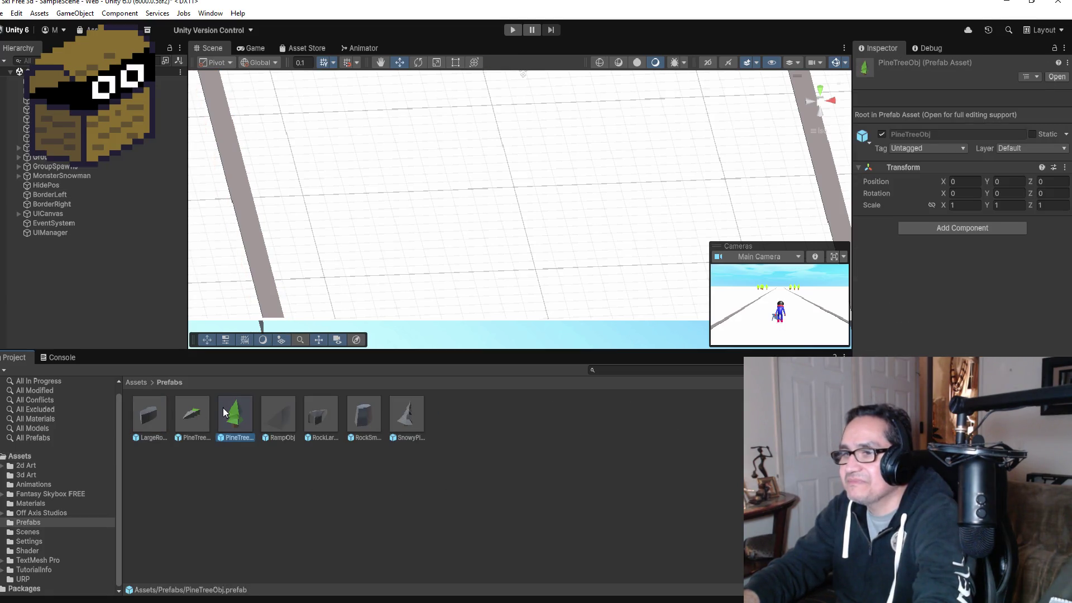
{"action": "left_click", "coordinate": [179, 211]}
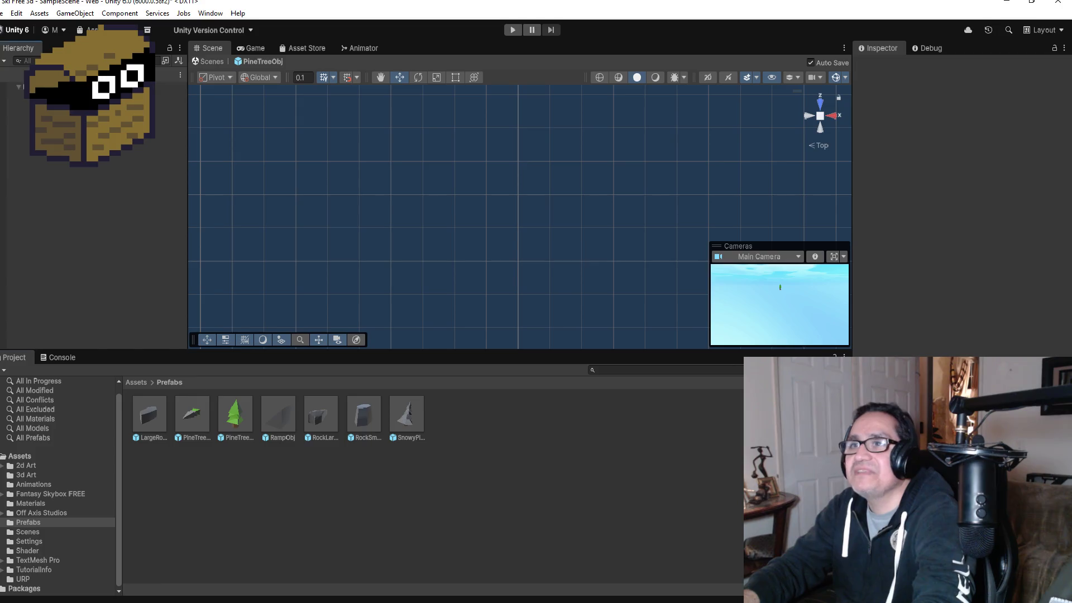
- Switch to Visual Studio and open the SpawnTrees.cs script
{"action": "key", "text": "alt+Tab"}
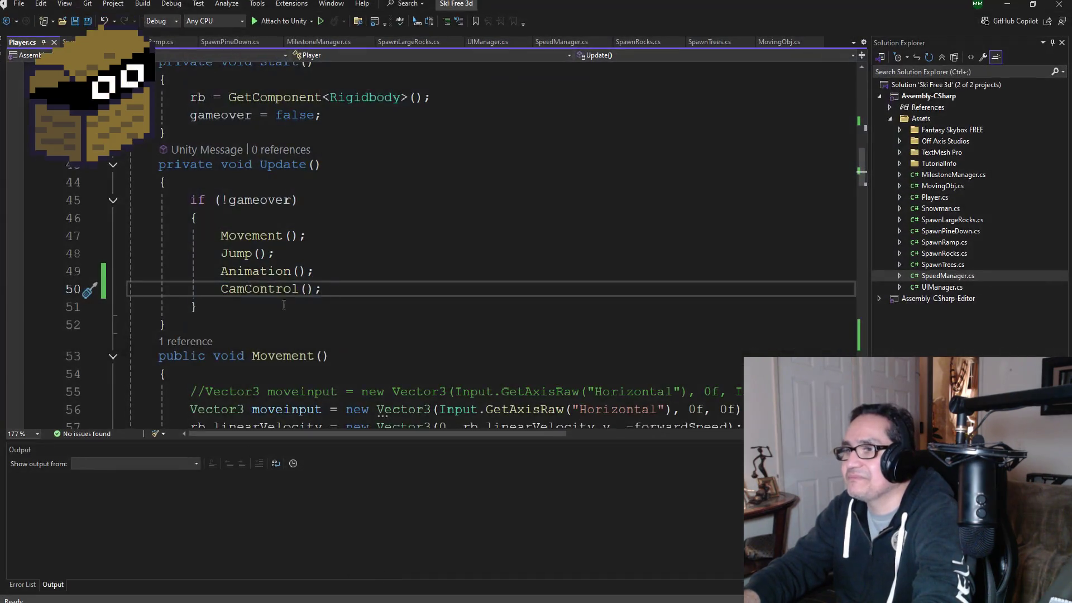
{"action": "scroll", "coordinate": [838, 242], "scroll_direction": "down", "scroll_amount": 5}
{"action": "scroll", "coordinate": [837, 242], "scroll_direction": "up", "scroll_amount": 8}
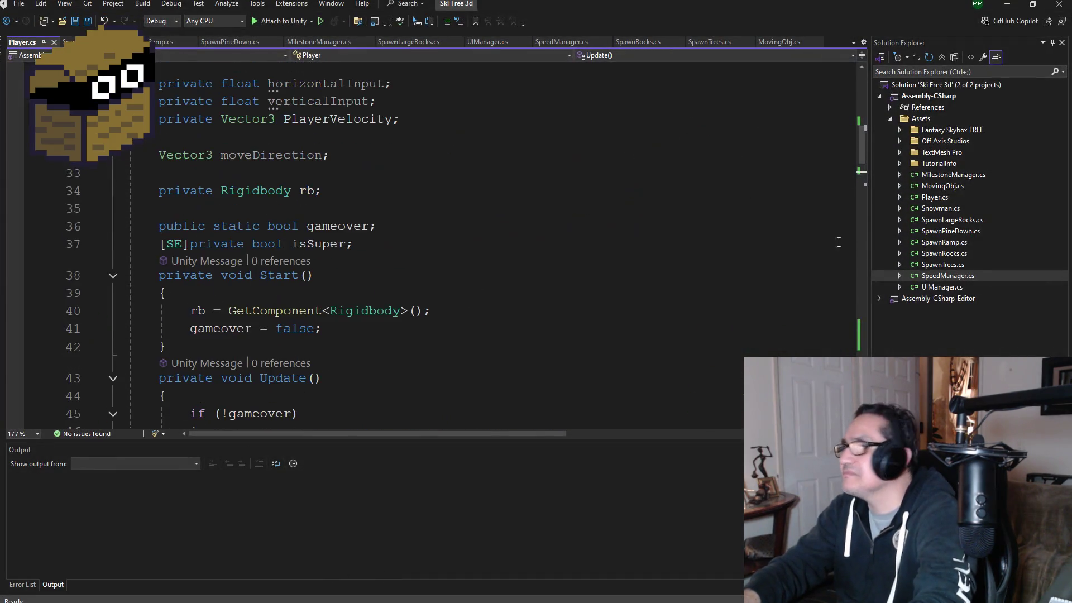
{"action": "left_click", "coordinate": [945, 243]}
{"action": "left_click", "coordinate": [949, 265]}
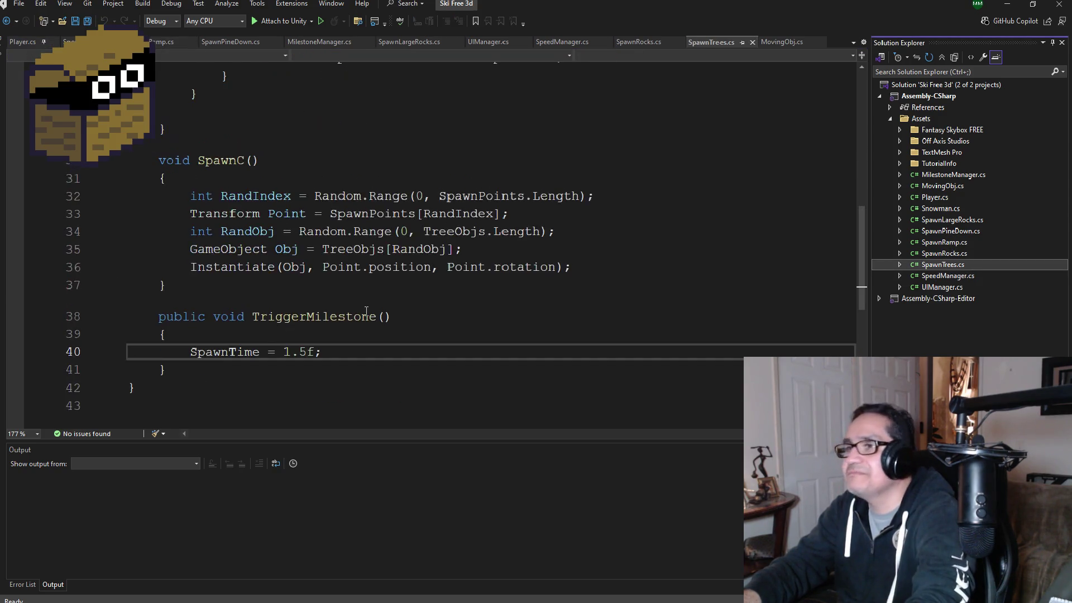
- Place the cursor after TriggerMilestone's closing brace on line 41
{"action": "scroll", "coordinate": [369, 313], "scroll_direction": "down", "scroll_amount": 2}
{"action": "scroll", "coordinate": [374, 316], "scroll_direction": "up", "scroll_amount": 6}
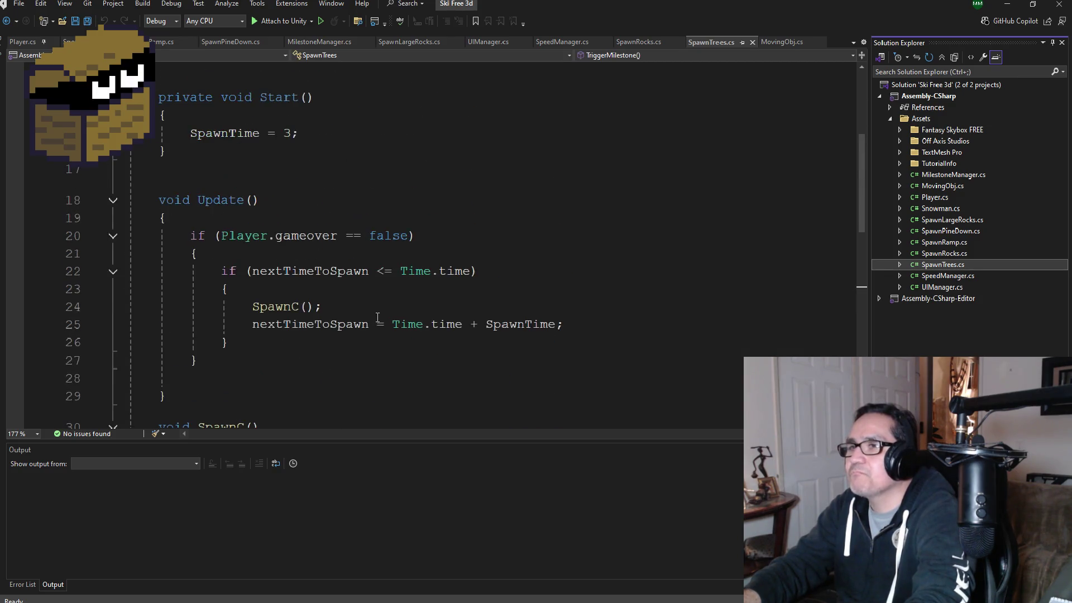
{"action": "scroll", "coordinate": [378, 317], "scroll_direction": "down", "scroll_amount": 4}
{"action": "scroll", "coordinate": [385, 335], "scroll_direction": "down", "scroll_amount": 2}
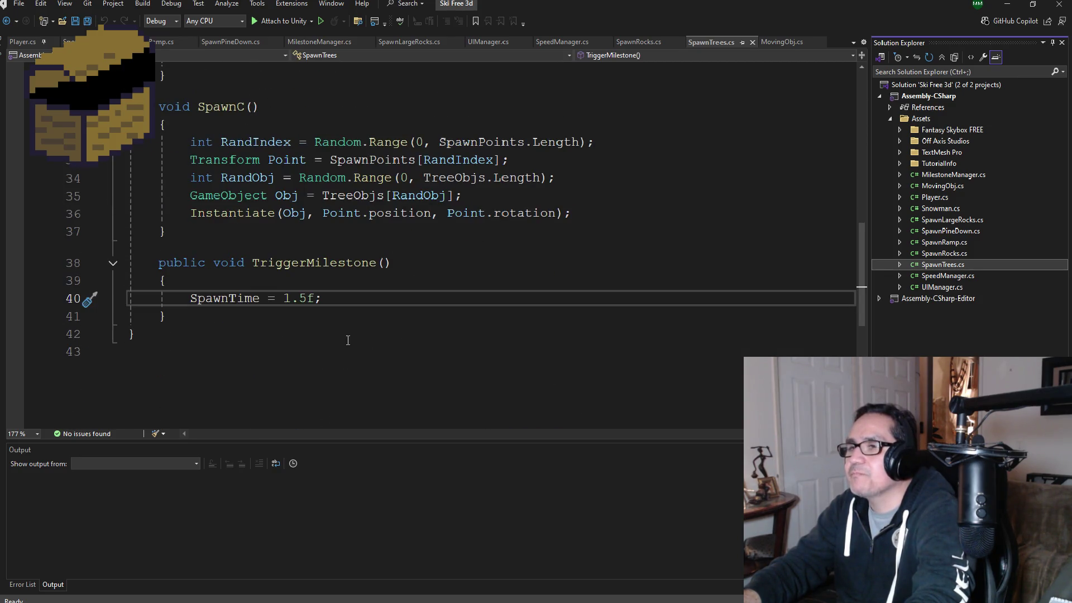
{"action": "key", "text": "Down"}
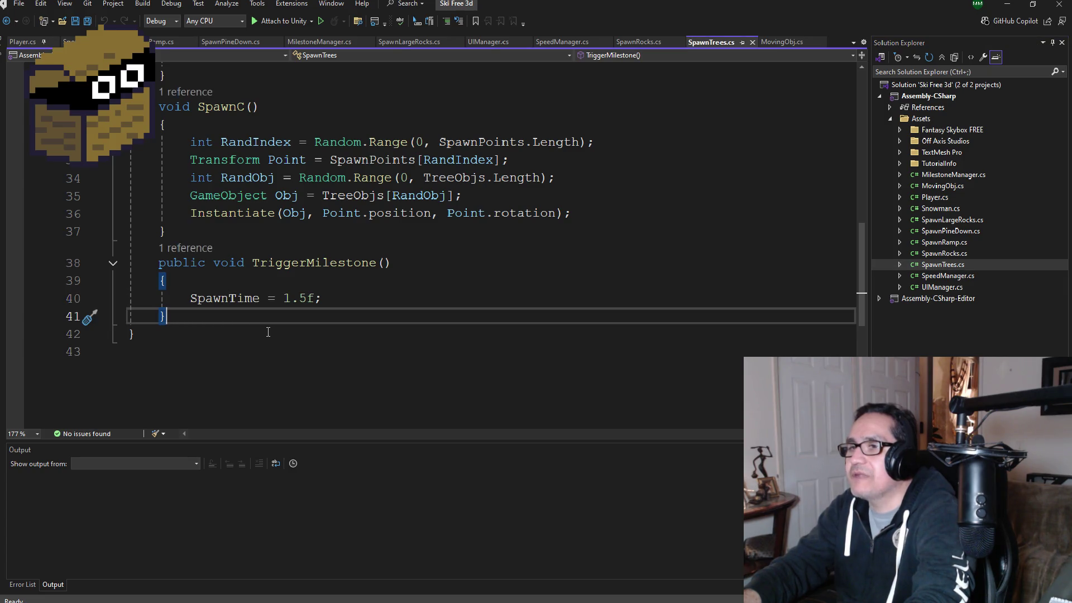
{"action": "scroll", "coordinate": [268, 332], "scroll_direction": "up", "scroll_amount": 3}
{"action": "scroll", "coordinate": [356, 336], "scroll_direction": "up", "scroll_amount": 3}
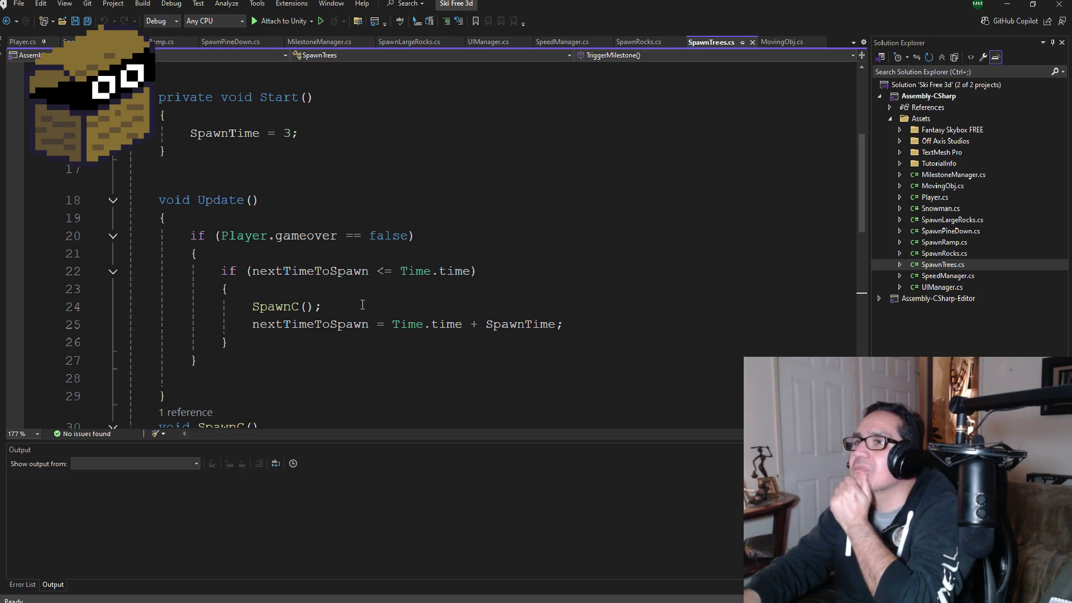
{"action": "scroll", "coordinate": [368, 307], "scroll_direction": "up", "scroll_amount": 4}
{"action": "scroll", "coordinate": [357, 311], "scroll_direction": "down", "scroll_amount": 5}
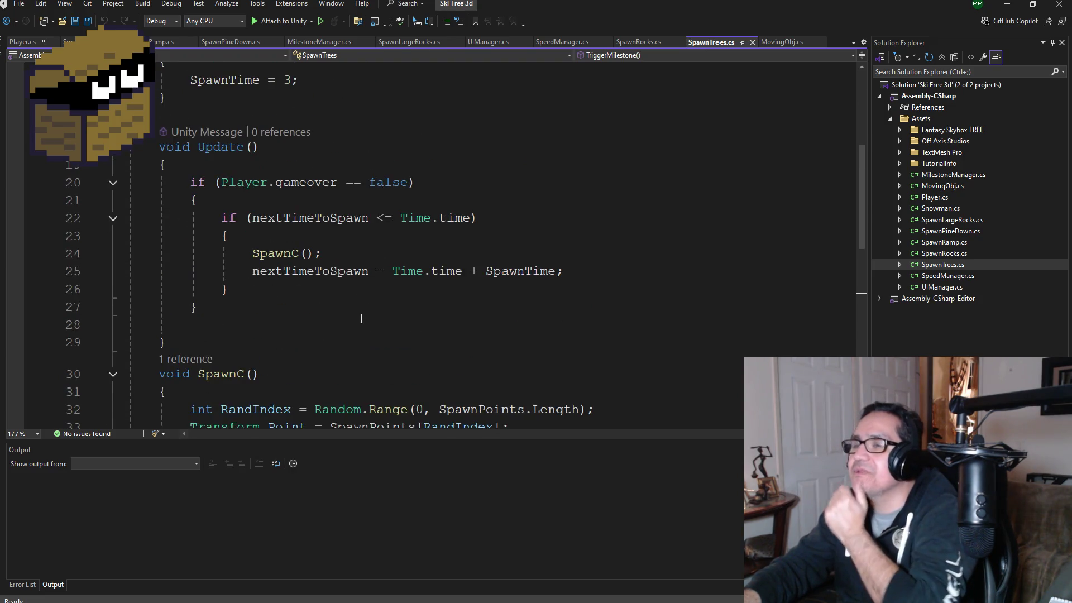
{"action": "scroll", "coordinate": [360, 320], "scroll_direction": "down", "scroll_amount": 4}
{"action": "left_click", "coordinate": [231, 373]}
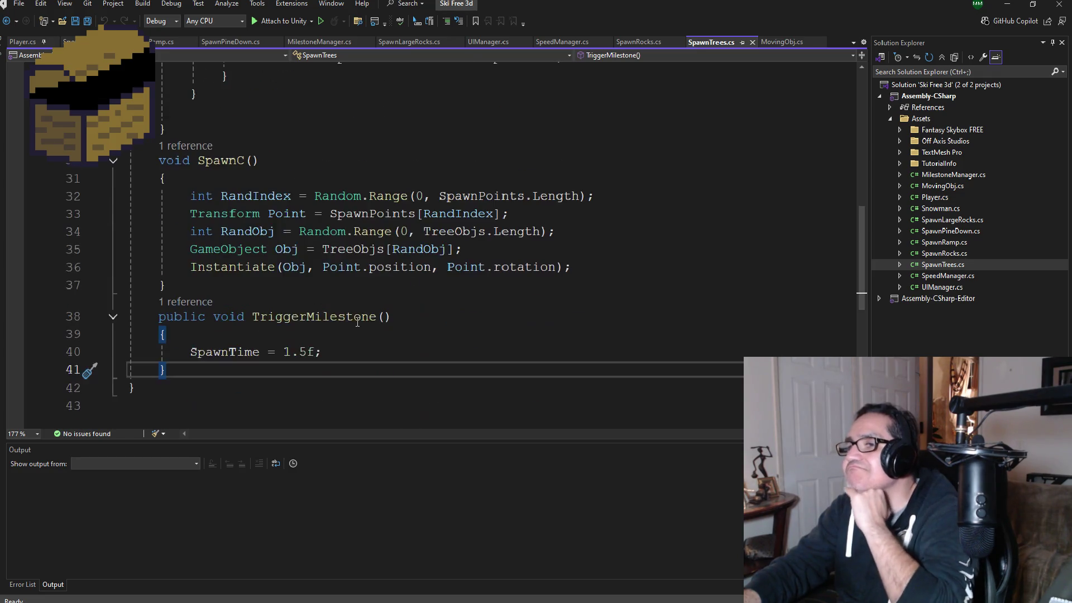
- Add 'public void DestroyObj()' below TriggerMilestone and begin its body with '{'
{"action": "key", "text": "Return"}
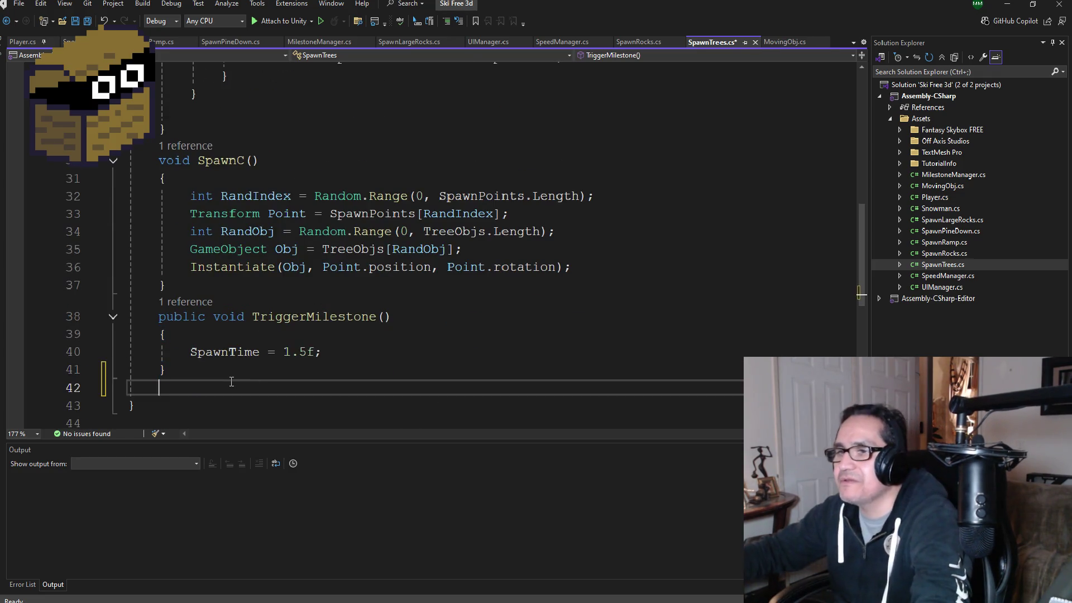
{"action": "type", "text": "public void "}
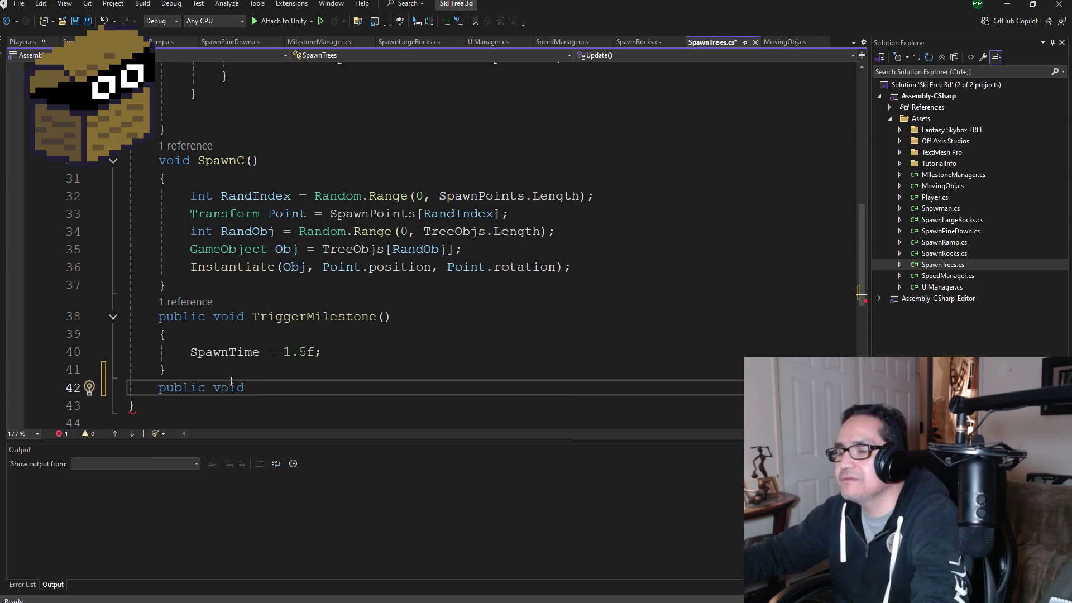
{"action": "type", "text": "Destroy"}
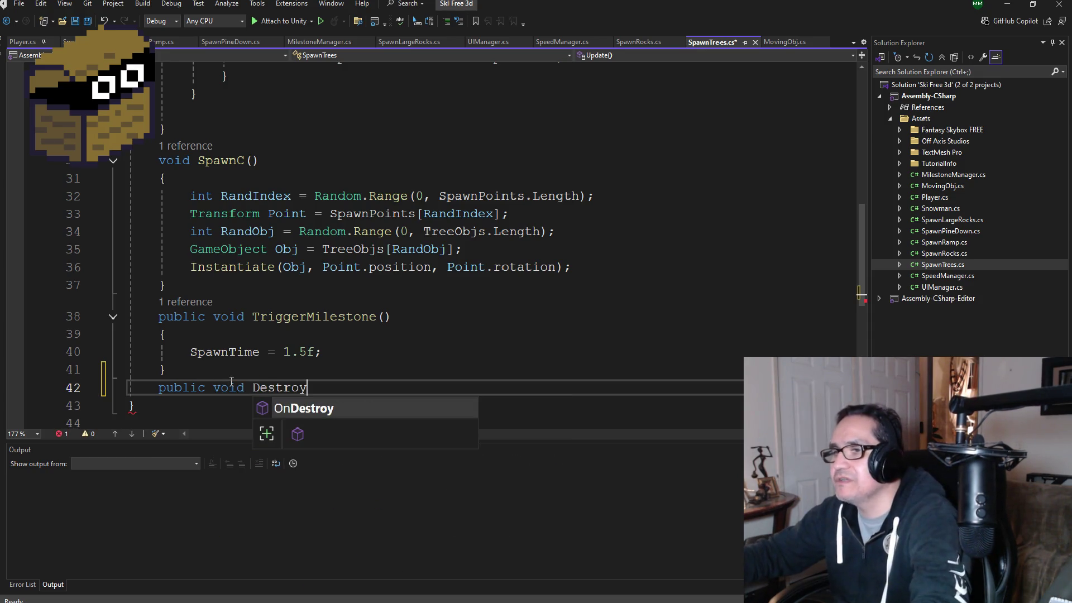
{"action": "type", "text": "Obj()"}
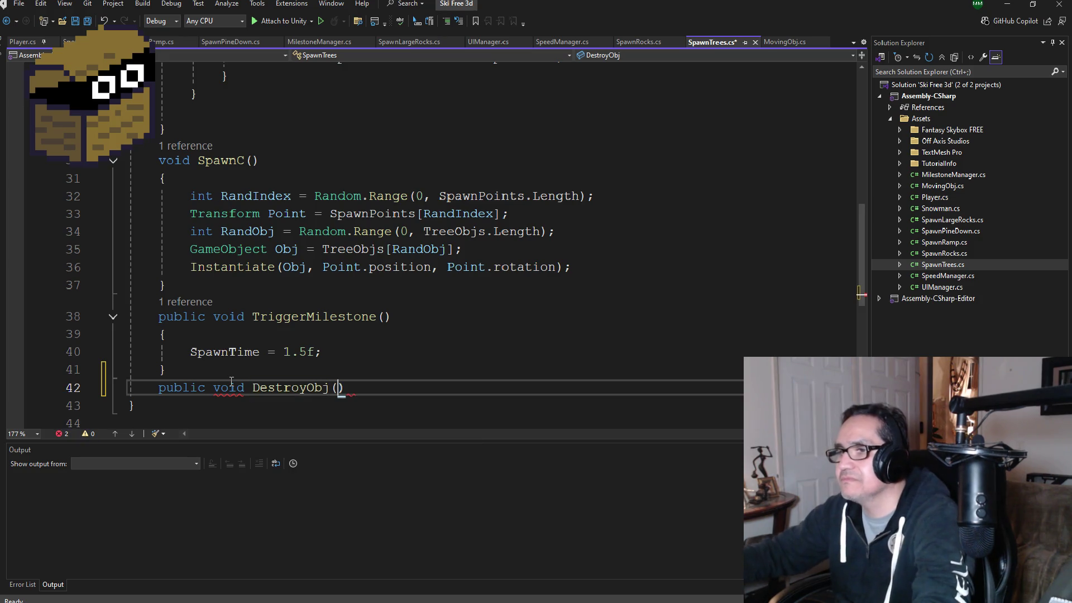
{"action": "key", "text": "Return"}
{"action": "type", "text": "{"}
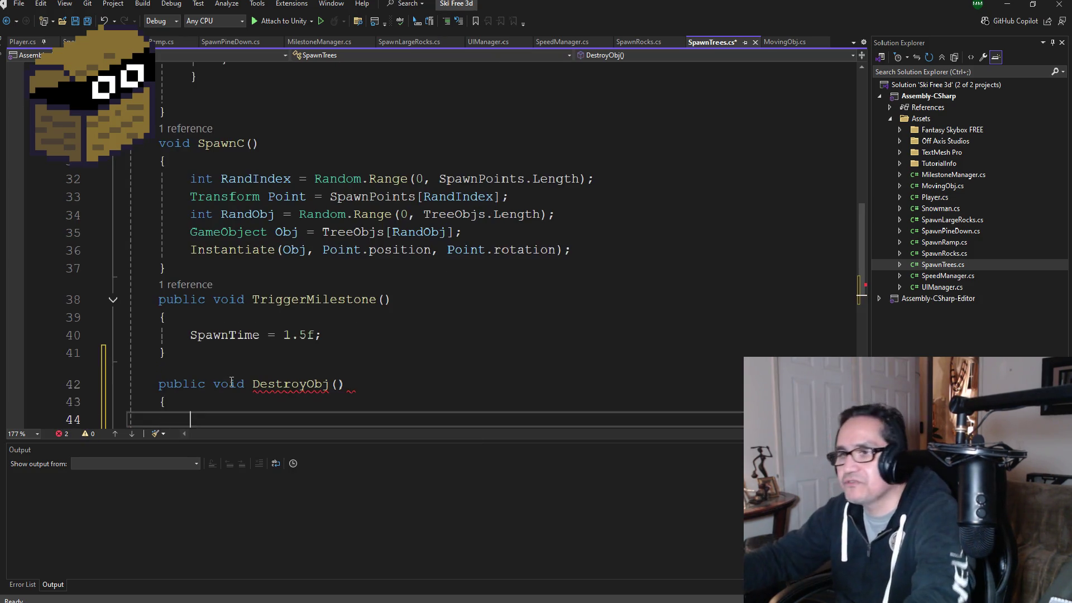
{"action": "scroll", "coordinate": [393, 280], "scroll_direction": "up", "scroll_amount": 4}
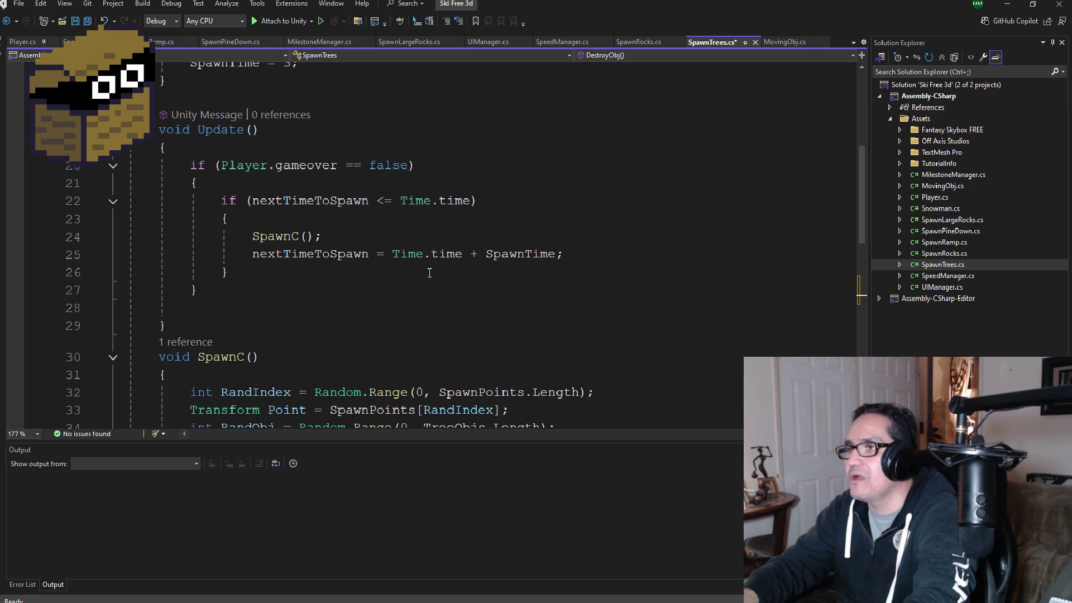
{"action": "scroll", "coordinate": [419, 282], "scroll_direction": "up", "scroll_amount": 5}
{"action": "scroll", "coordinate": [386, 293], "scroll_direction": "down", "scroll_amount": 6}
{"action": "scroll", "coordinate": [386, 293], "scroll_direction": "down", "scroll_amount": 5}
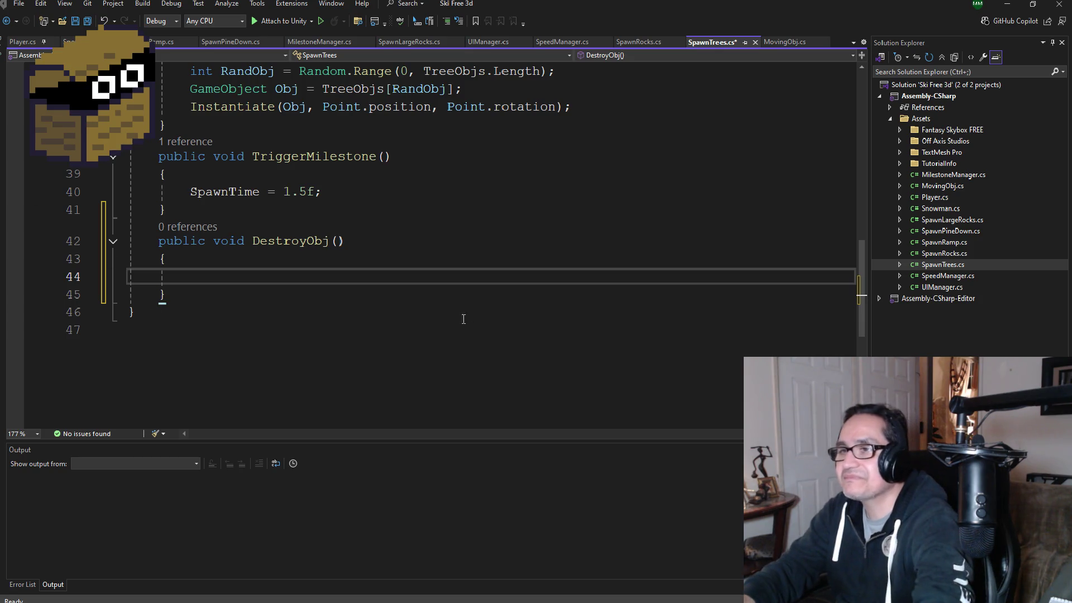
{"action": "scroll", "coordinate": [212, 271], "scroll_direction": "up", "scroll_amount": 5}
{"action": "scroll", "coordinate": [316, 320], "scroll_direction": "down", "scroll_amount": 3}
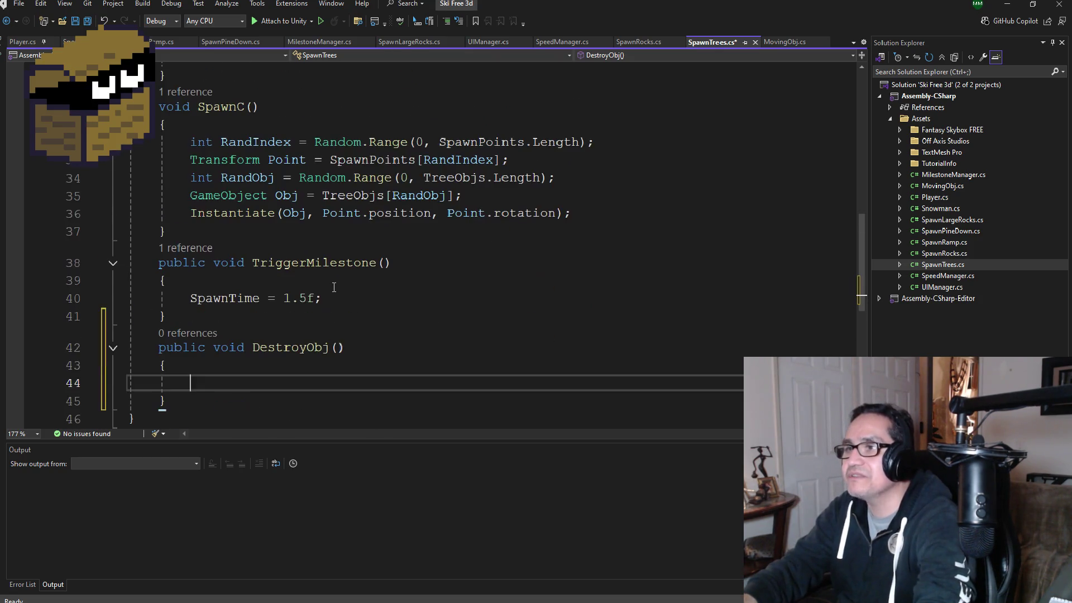
{"action": "scroll", "coordinate": [316, 320], "scroll_direction": "down", "scroll_amount": 2}
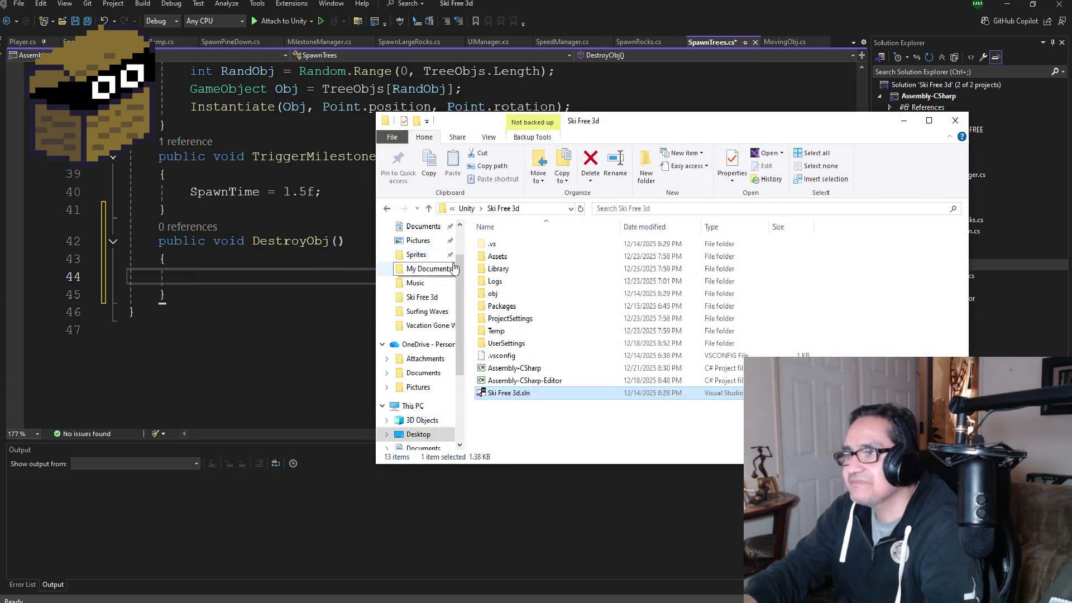
- Navigate File Explorer to Desktop > My Documents > Unity
{"action": "scroll", "coordinate": [419, 263], "scroll_direction": "up", "scroll_amount": 3}
{"action": "left_click", "coordinate": [418, 250]}
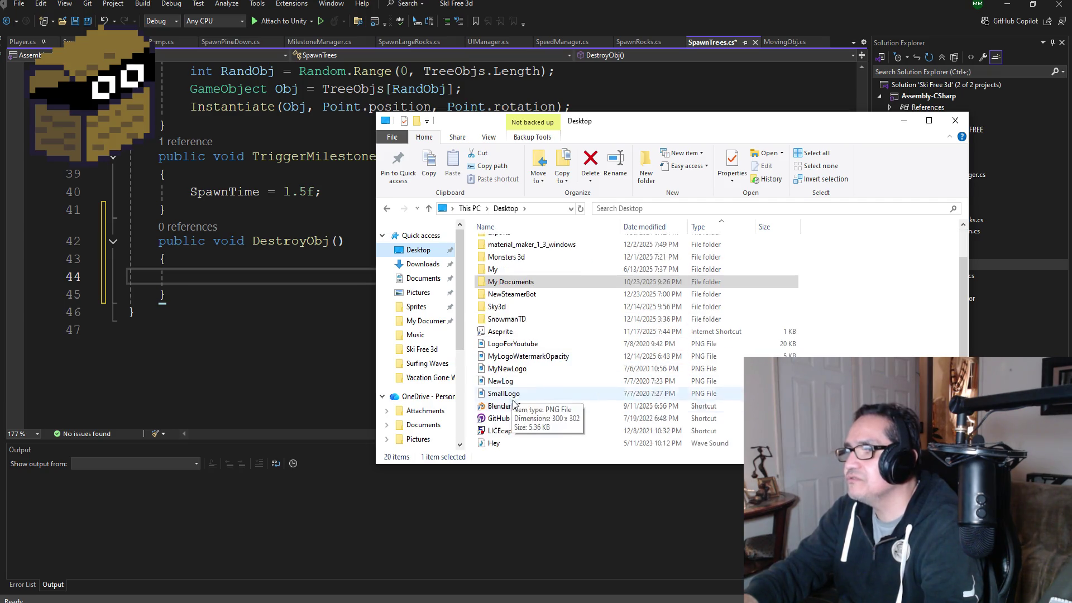
{"action": "left_click", "coordinate": [415, 326]}
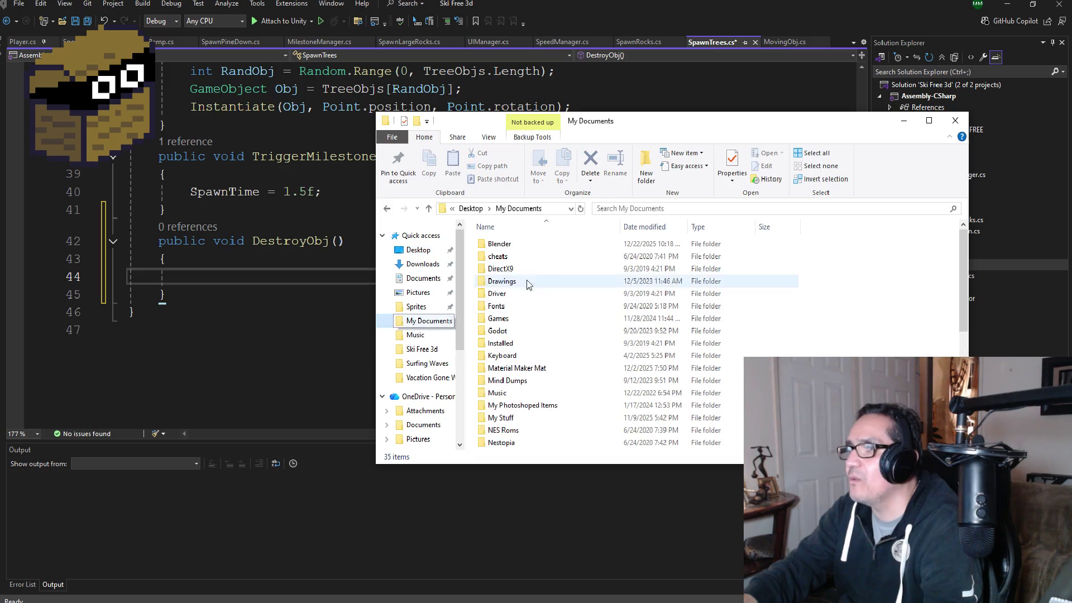
{"action": "scroll", "coordinate": [525, 335], "scroll_direction": "down", "scroll_amount": 5}
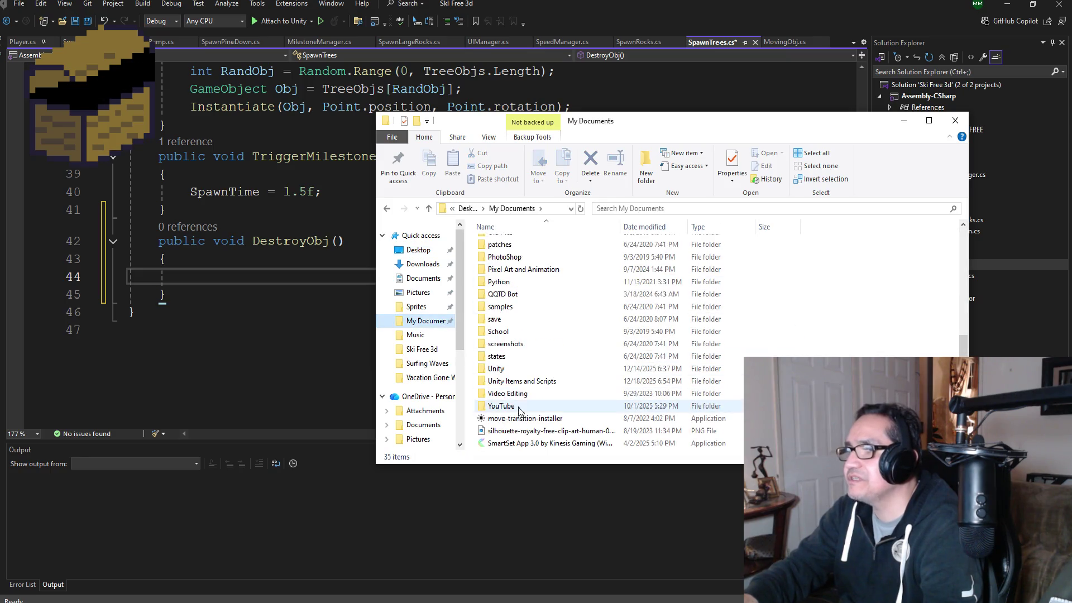
{"action": "double_click", "coordinate": [505, 369]}
- Open the Surfing Waves folder and launch its .sln in Visual Studio
{"action": "left_click", "coordinate": [522, 256]}
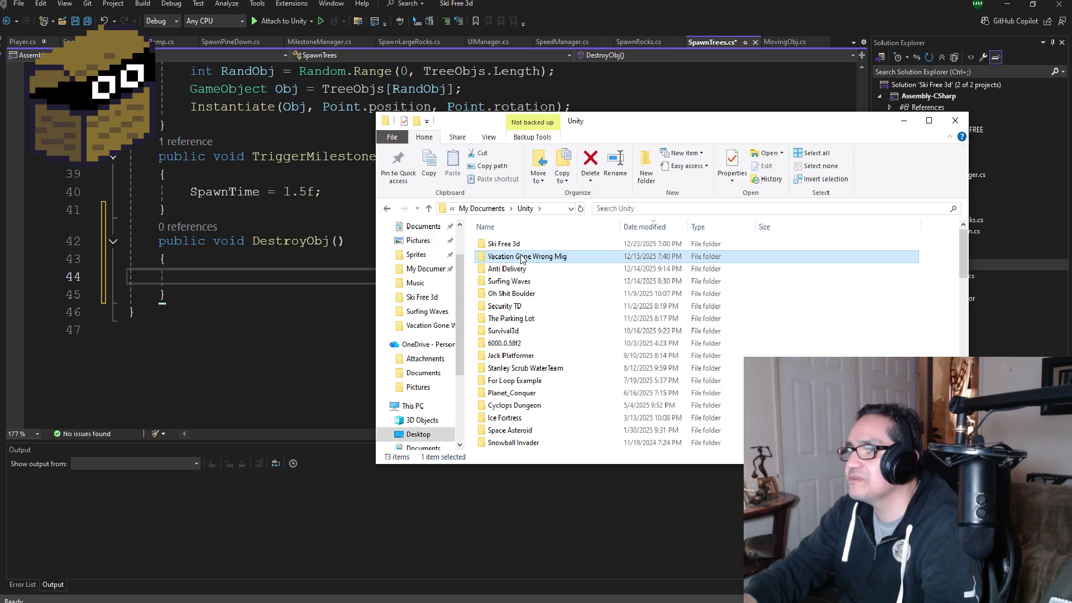
{"action": "left_click", "coordinate": [527, 270]}
{"action": "left_click", "coordinate": [526, 282]}
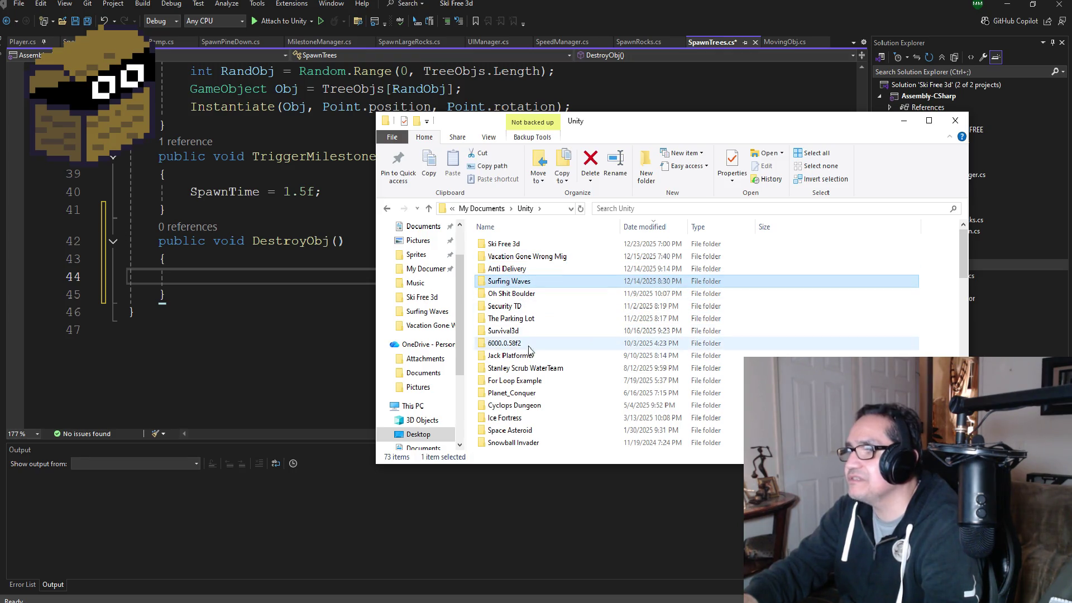
{"action": "double_click", "coordinate": [518, 285]}
{"action": "double_click", "coordinate": [535, 432]}
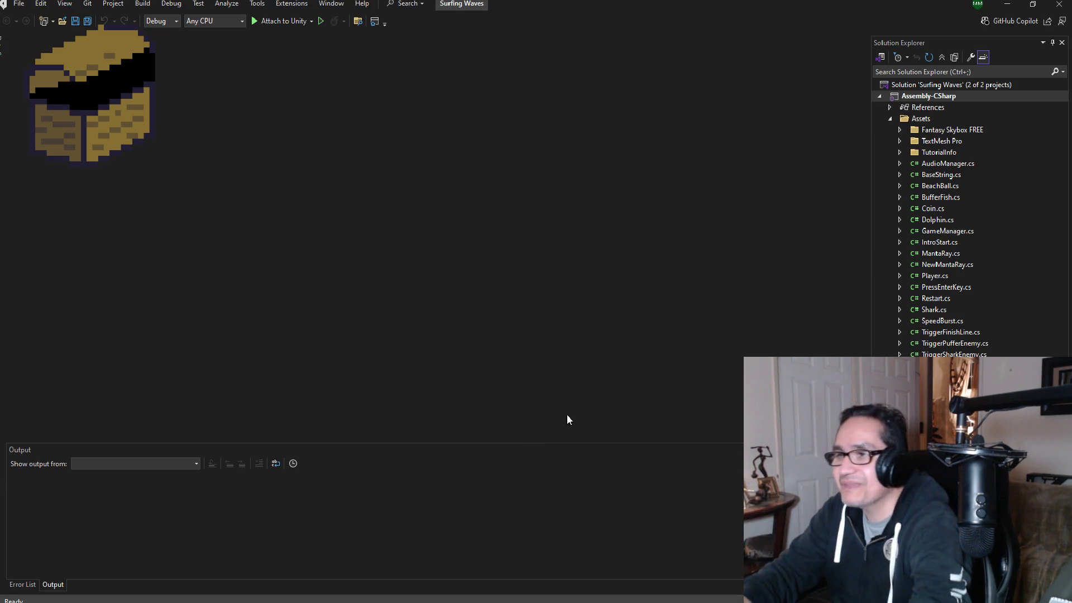
- Select the position-reached condition in Shark.cs's EnemyPatrol, then return to Ski Free 3d
{"action": "left_click", "coordinate": [936, 309]}
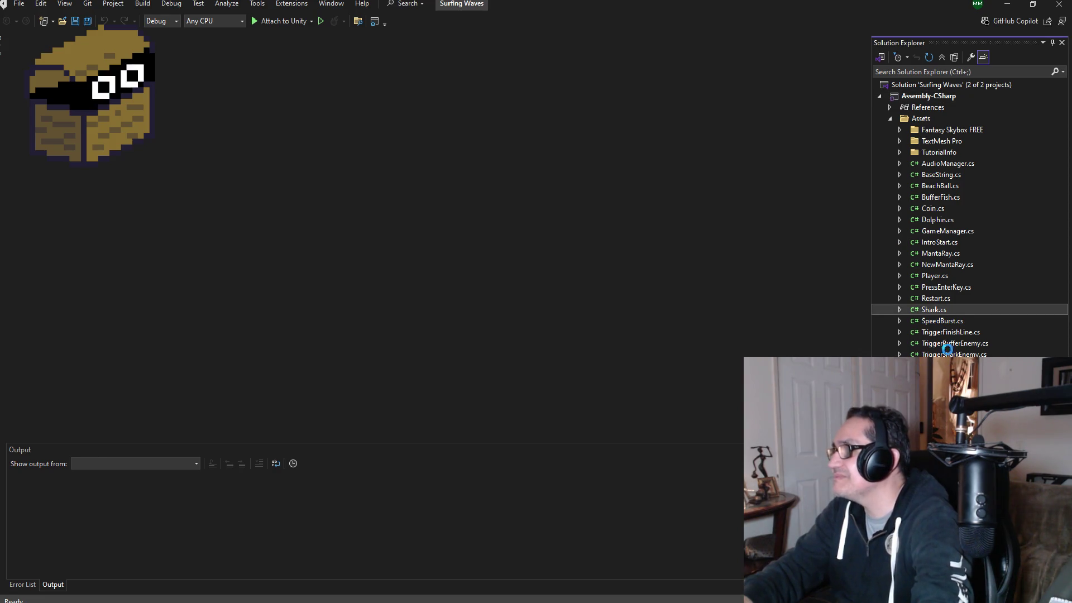
{"action": "scroll", "coordinate": [390, 344], "scroll_direction": "down", "scroll_amount": 7}
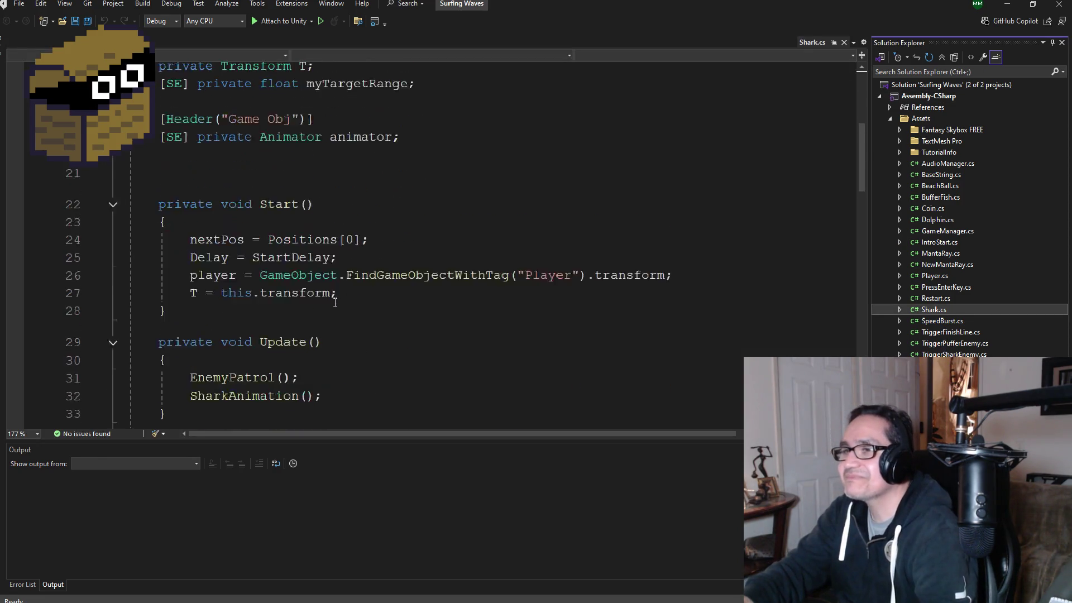
{"action": "scroll", "coordinate": [390, 344], "scroll_direction": "down", "scroll_amount": 5}
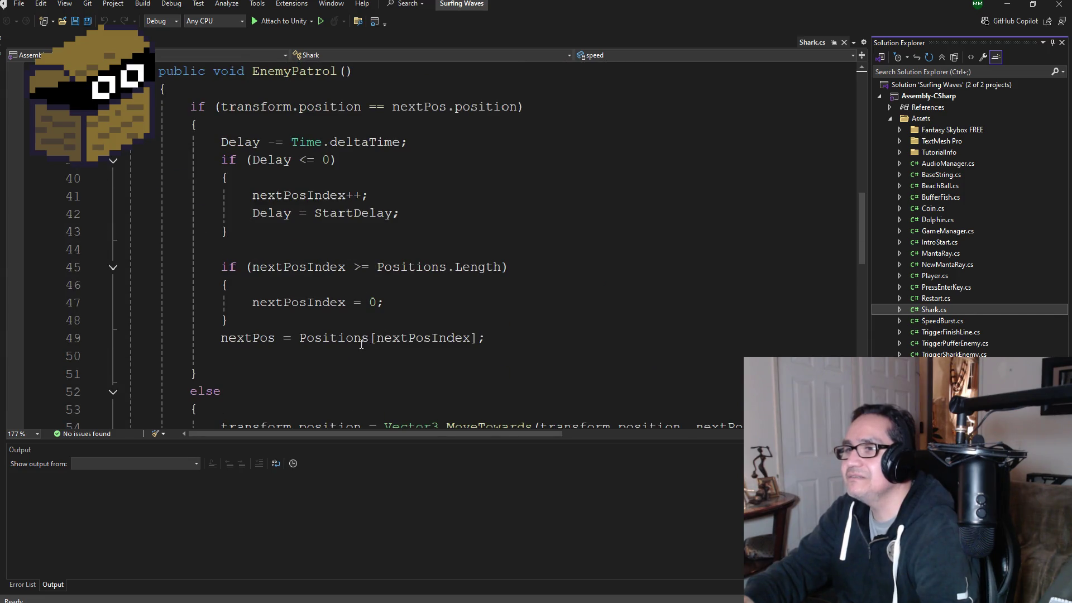
{"action": "scroll", "coordinate": [361, 345], "scroll_direction": "down", "scroll_amount": 2}
{"action": "scroll", "coordinate": [363, 334], "scroll_direction": "up", "scroll_amount": 3}
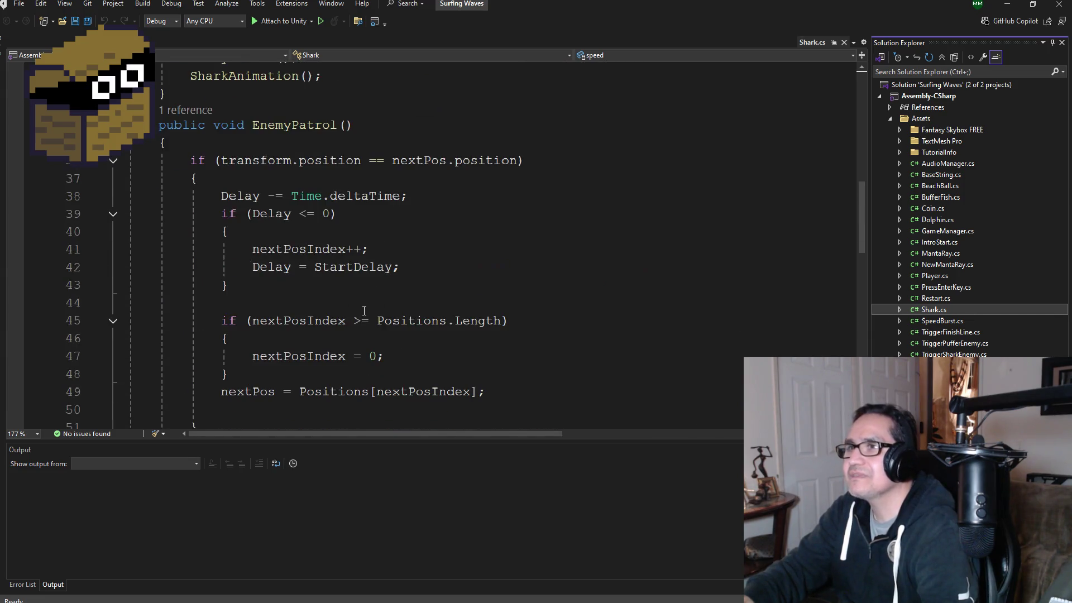
{"action": "scroll", "coordinate": [364, 308], "scroll_direction": "up", "scroll_amount": 1}
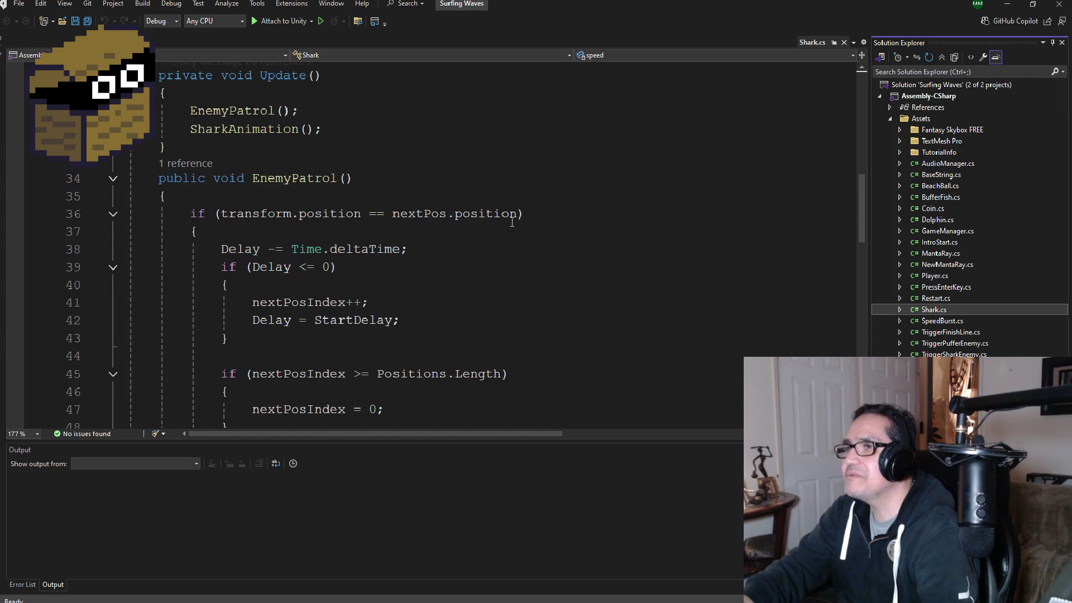
{"action": "mouse_move", "coordinate": [512, 210]}
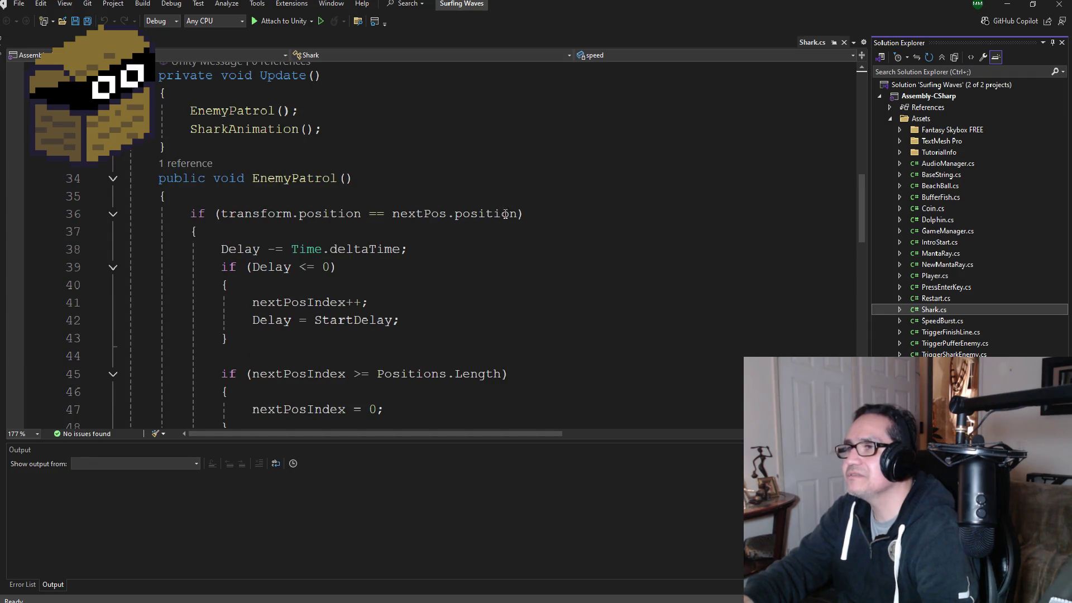
{"action": "left_click_drag", "start_coordinate": [517, 214], "coordinate": [236, 215]}
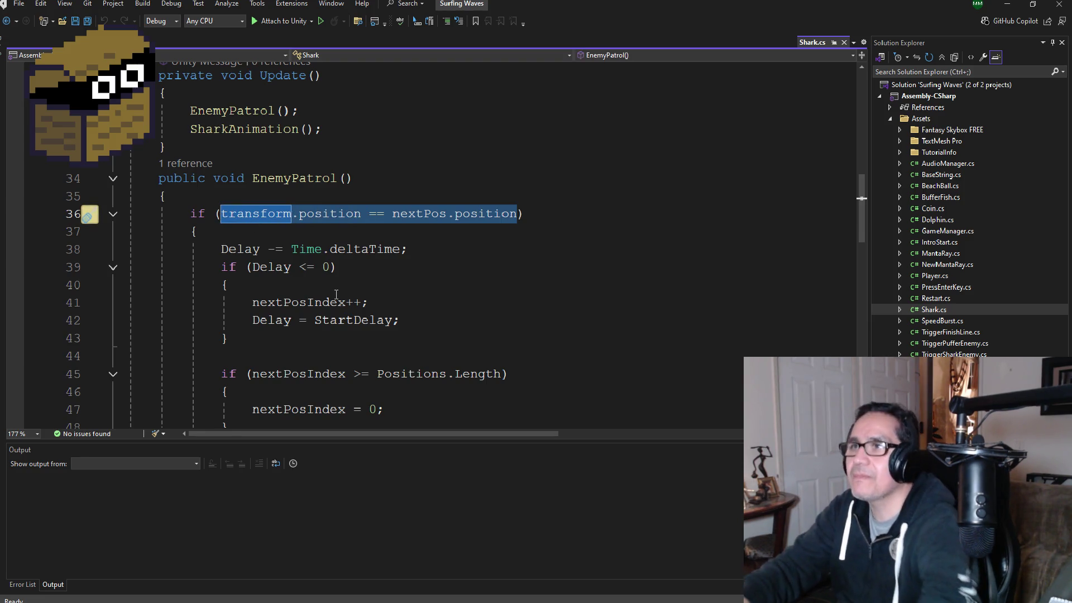
{"action": "left_click", "coordinate": [313, 558]}
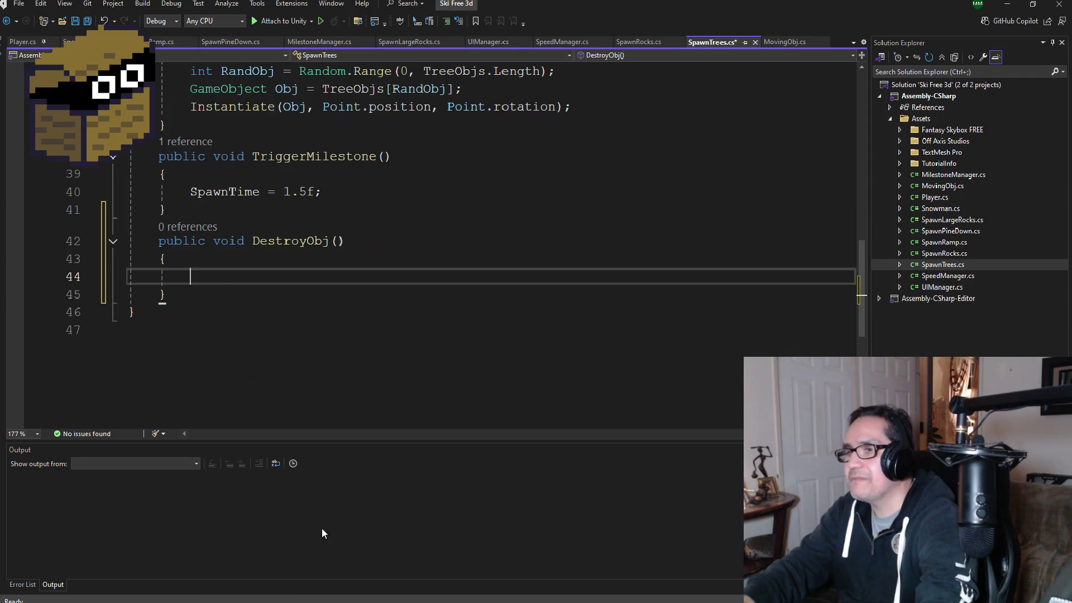
- Type 'if(transform.position == nextPos.position' and remove nextPos from the condition
{"action": "type", "text": "if"}
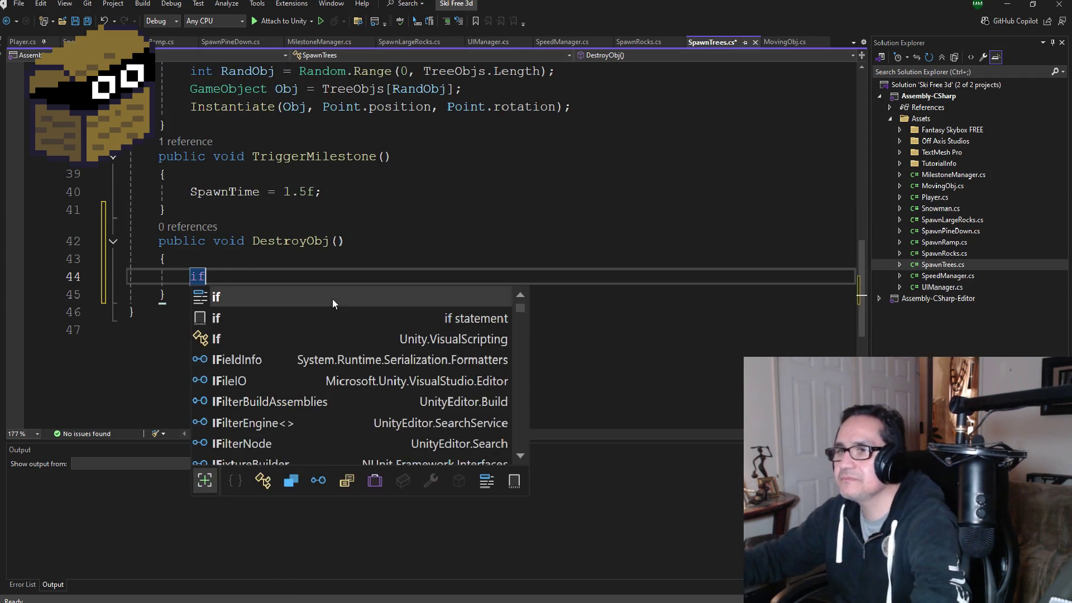
{"action": "key", "text": "BackSpace"}
{"action": "key", "text": "BackSpace"}
{"action": "key", "text": "BackSpace"}
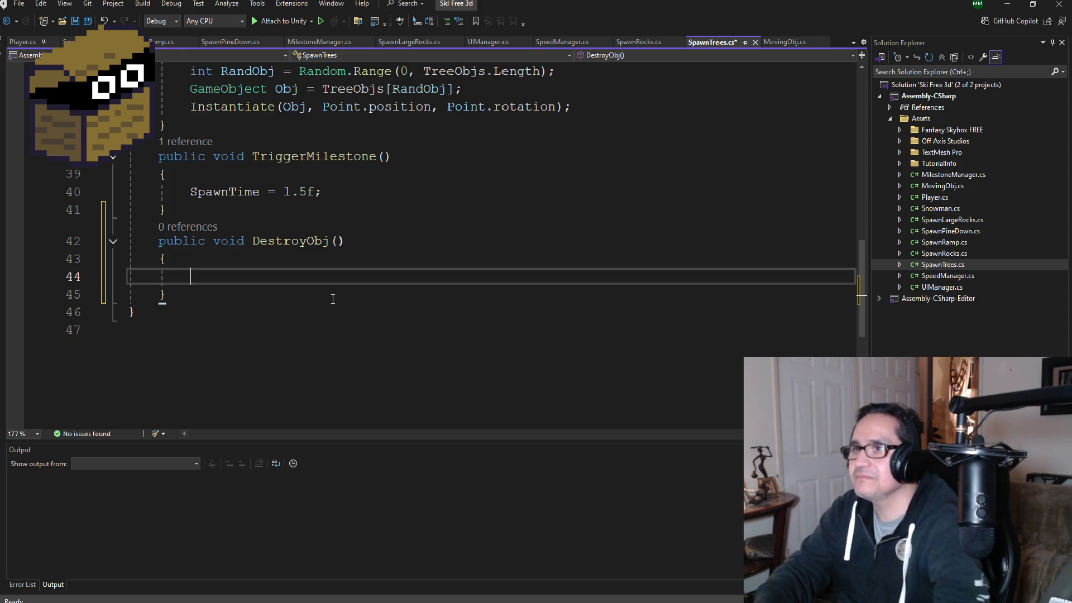
{"action": "type", "text": "transform.position == nextPos.position"}
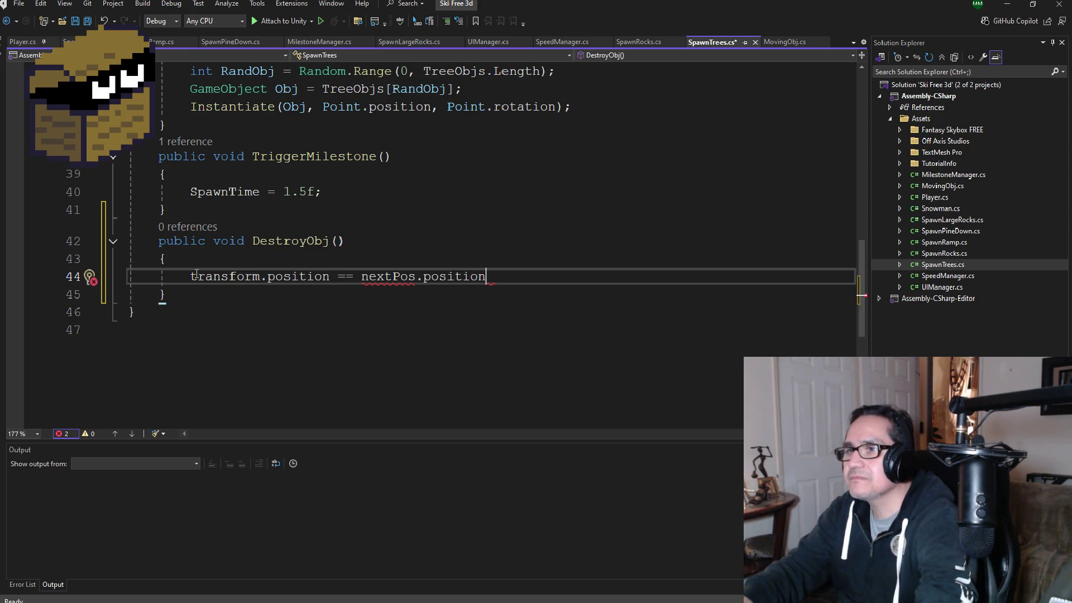
{"action": "left_click", "coordinate": [195, 276]}
{"action": "type", "text": "if("}
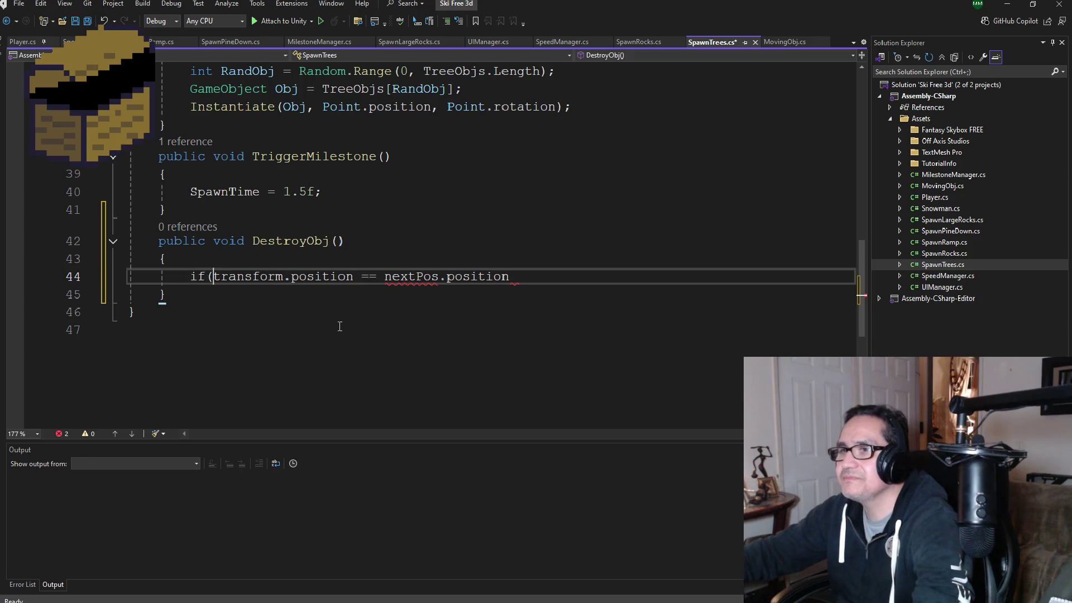
{"action": "key", "text": "ctrl+shift+Right"}
{"action": "key", "text": "Right"}
{"action": "key", "text": "Right"}
{"action": "key", "text": "Right"}
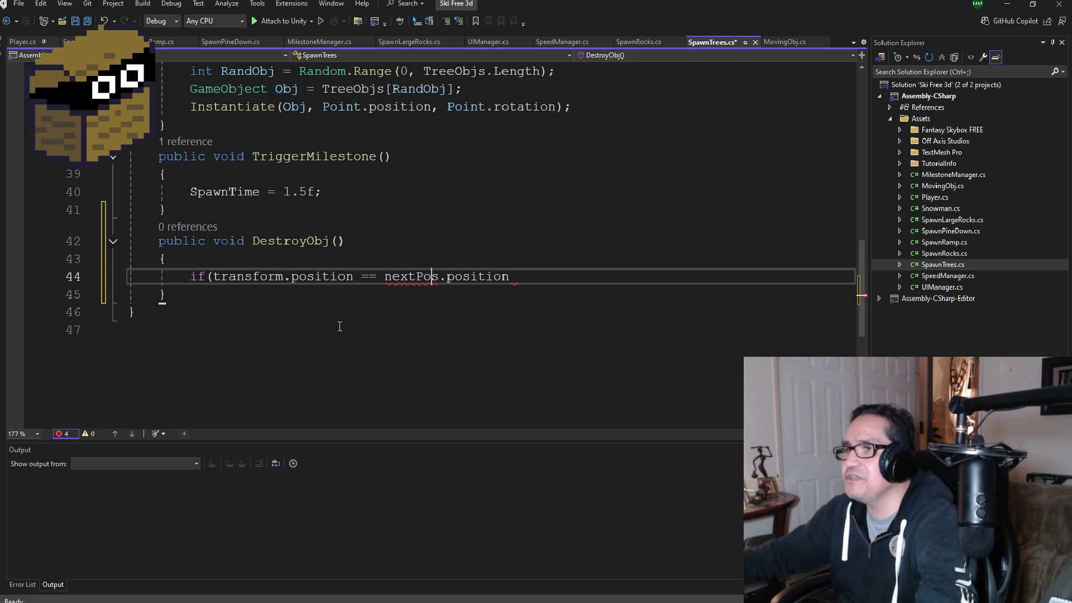
{"action": "key", "text": "BackSpace"}
{"action": "key", "text": "BackSpace"}
{"action": "key", "text": "BackSpace"}
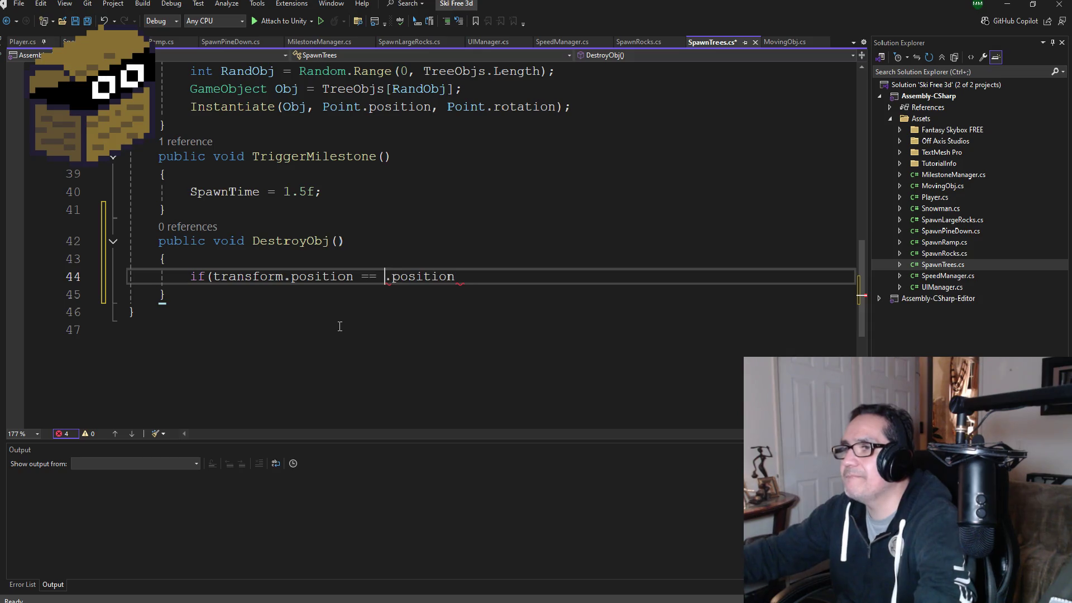
- Delete the DestroyObj lines 42–45 and the leftover empty line
{"action": "scroll", "coordinate": [343, 310], "scroll_direction": "up", "scroll_amount": 11}
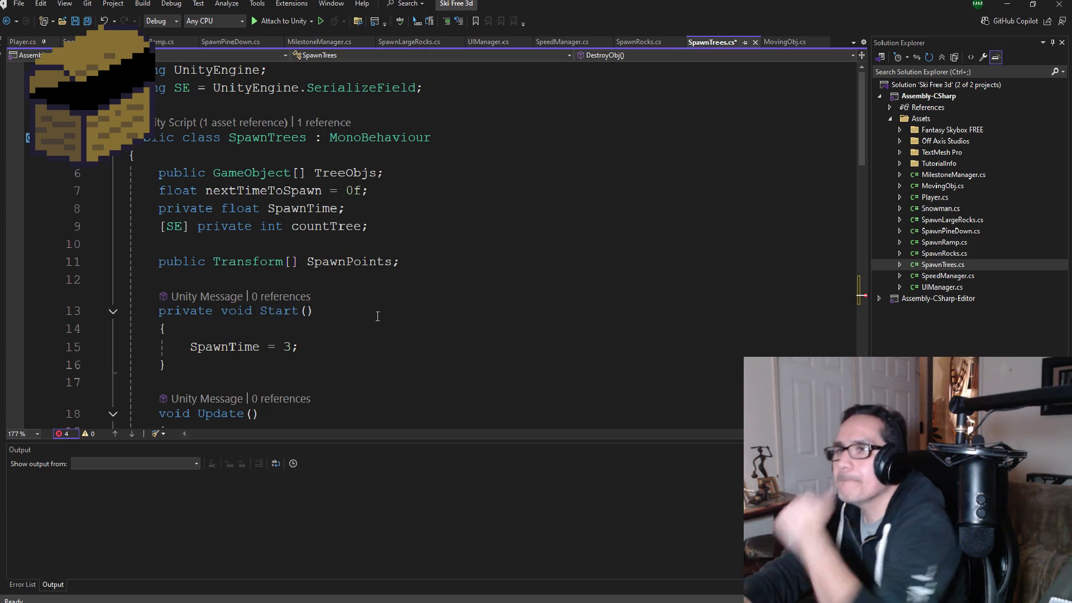
{"action": "scroll", "coordinate": [375, 287], "scroll_direction": "down", "scroll_amount": 9}
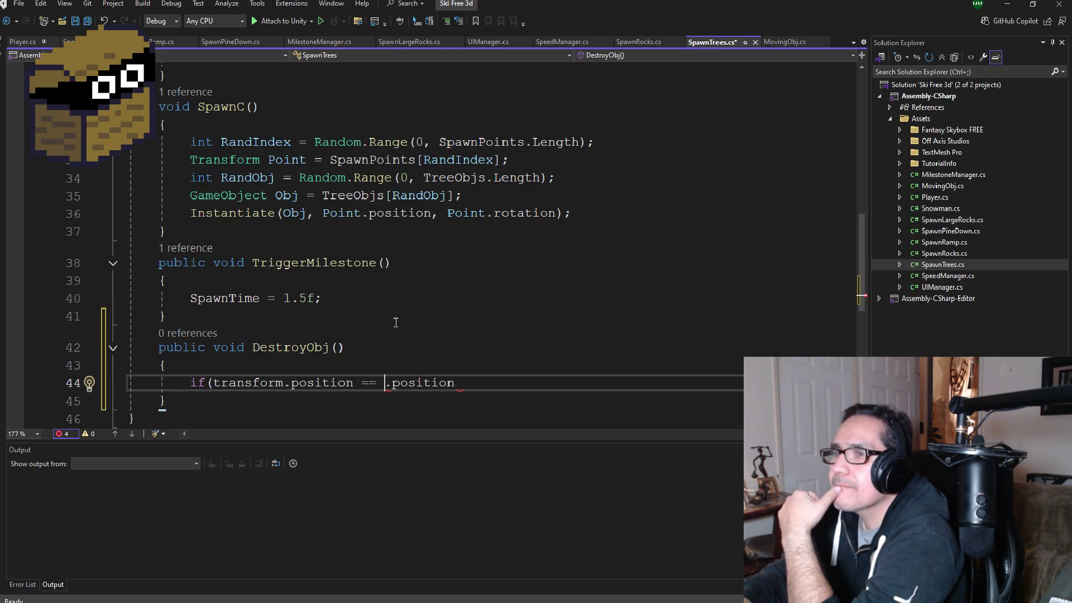
{"action": "scroll", "coordinate": [431, 385], "scroll_direction": "down", "scroll_amount": 1}
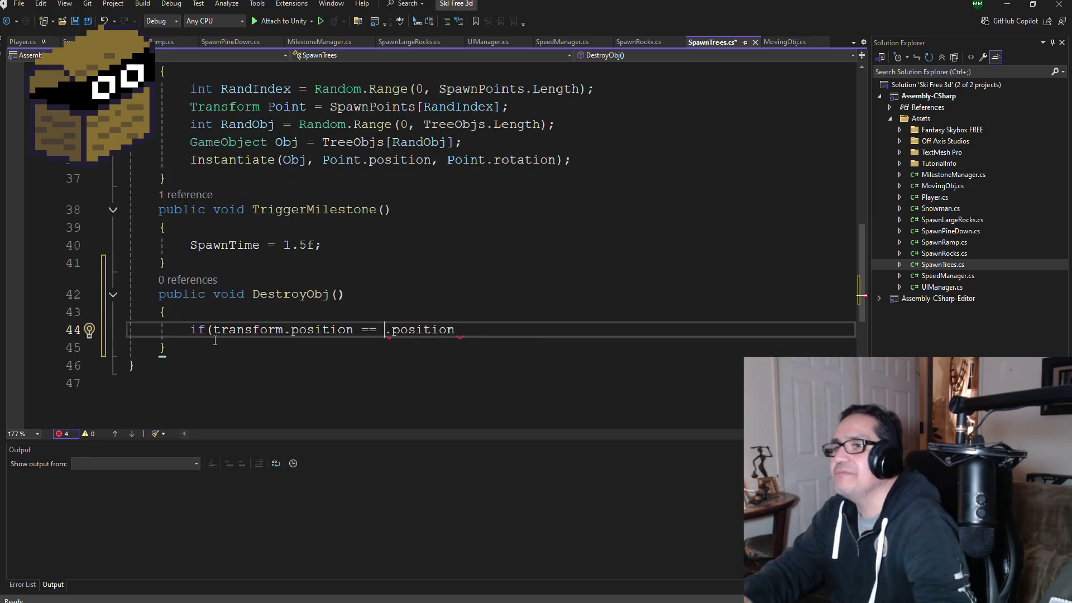
{"action": "left_click_drag", "start_coordinate": [211, 349], "coordinate": [76, 304]}
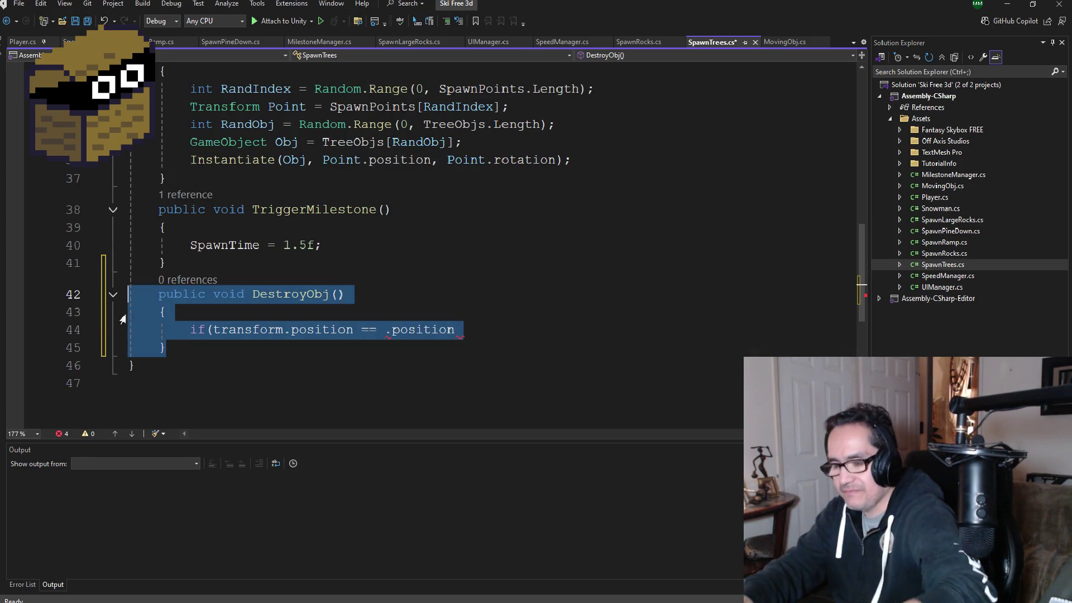
{"action": "key", "text": "Delete"}
{"action": "key", "text": "BackSpace"}
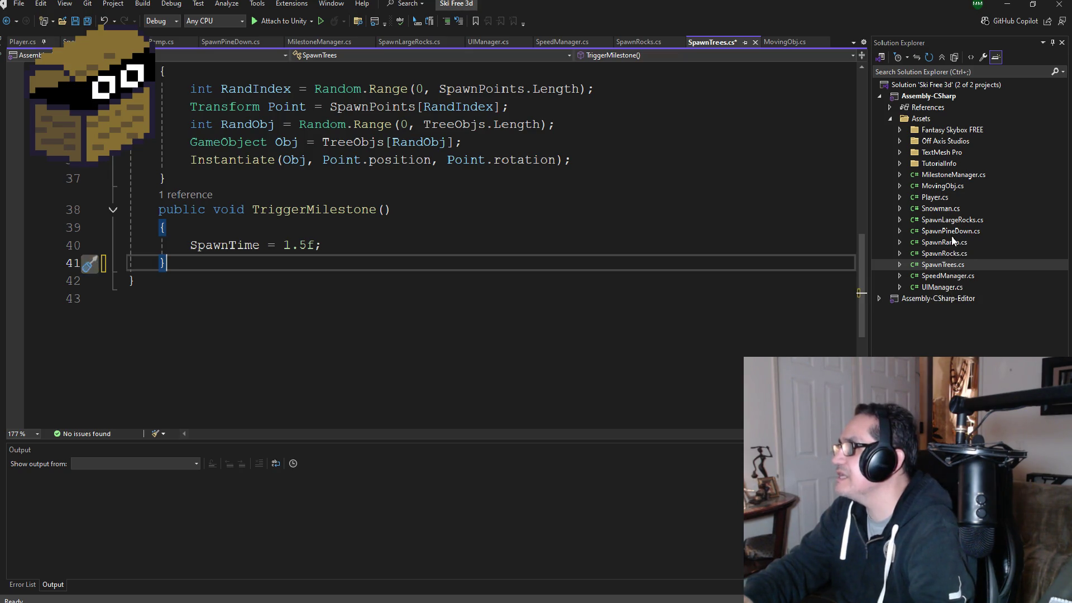
- In MovingObj.cs, start a public void DestroyObj() method below Update with an if on transform.position
{"action": "left_click", "coordinate": [952, 175]}
{"action": "left_click", "coordinate": [941, 186]}
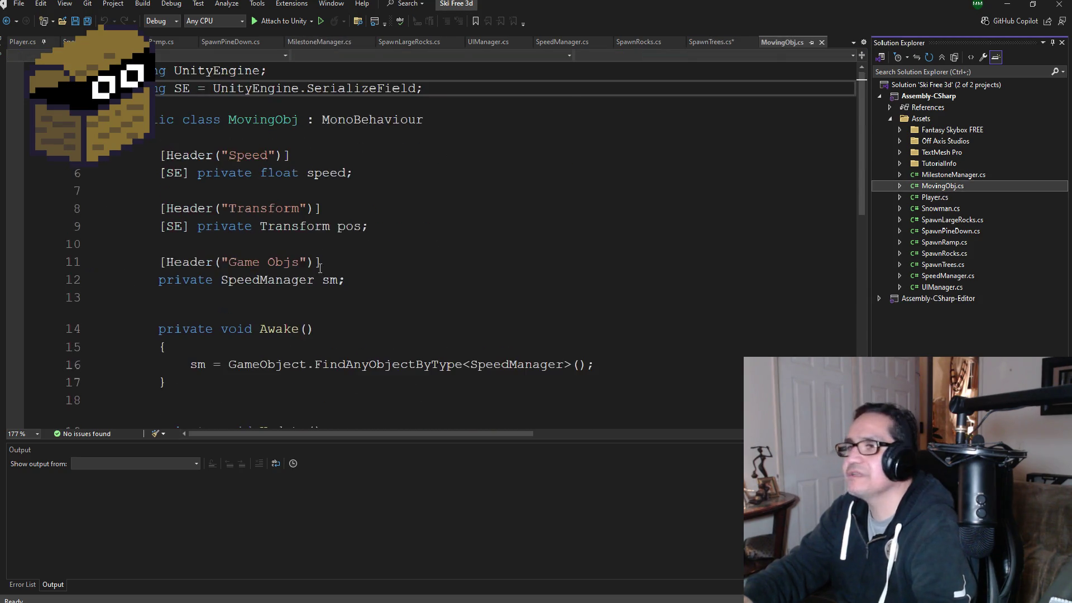
{"action": "scroll", "coordinate": [320, 267], "scroll_direction": "down", "scroll_amount": 6}
{"action": "scroll", "coordinate": [299, 304], "scroll_direction": "up", "scroll_amount": 1}
{"action": "left_click", "coordinate": [218, 220]}
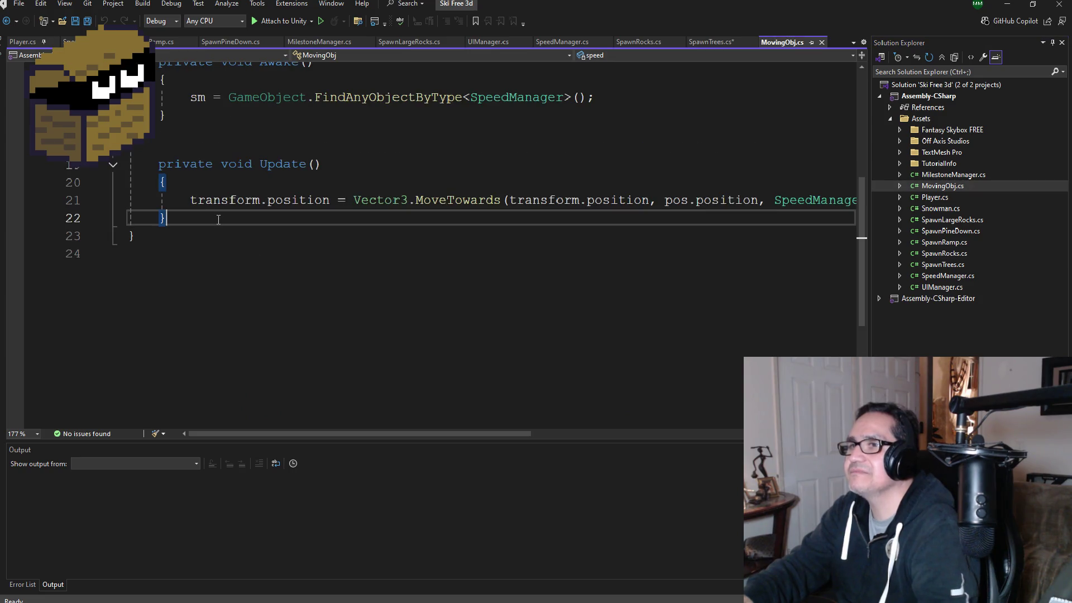
{"action": "type", "text": "public void DestroyObj() { if (transform.position == .position"}
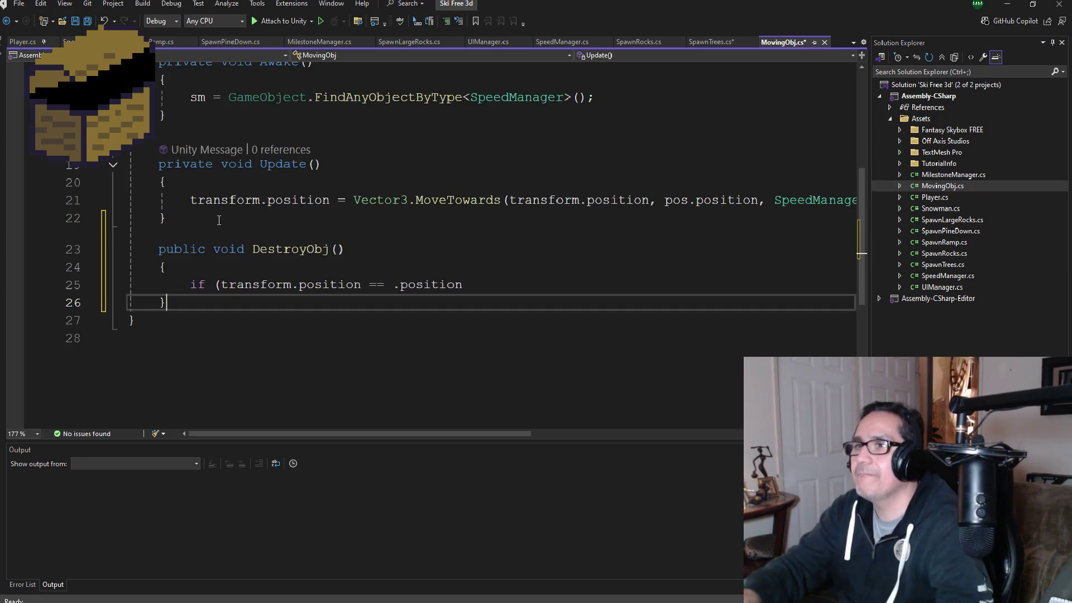
- Complete the condition as transform.position == pos.position and close it
{"action": "scroll", "coordinate": [410, 279], "scroll_direction": "up", "scroll_amount": 5}
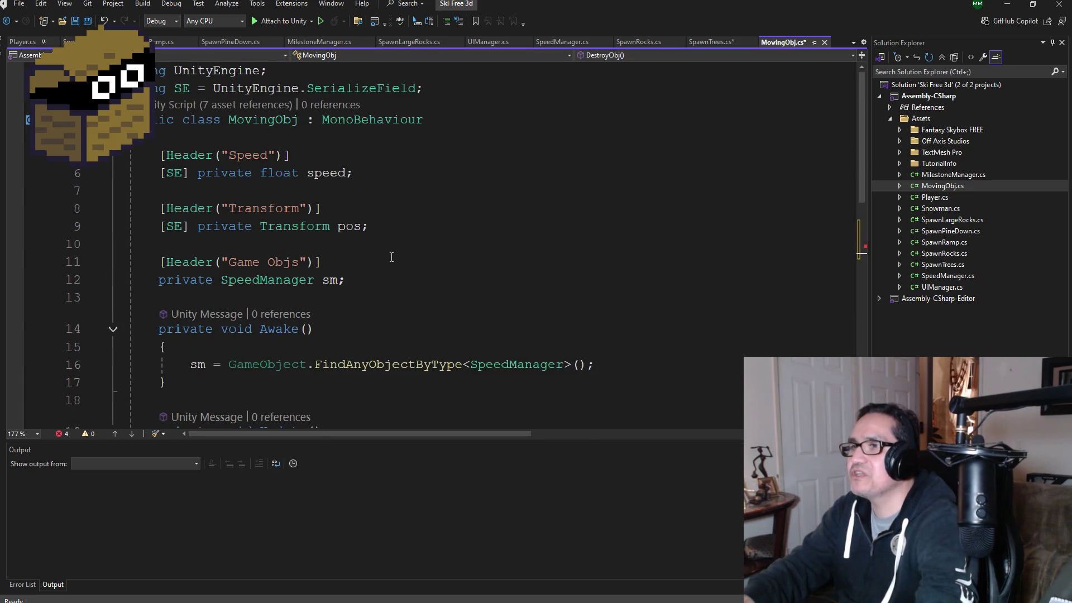
{"action": "scroll", "coordinate": [391, 344], "scroll_direction": "down", "scroll_amount": 5}
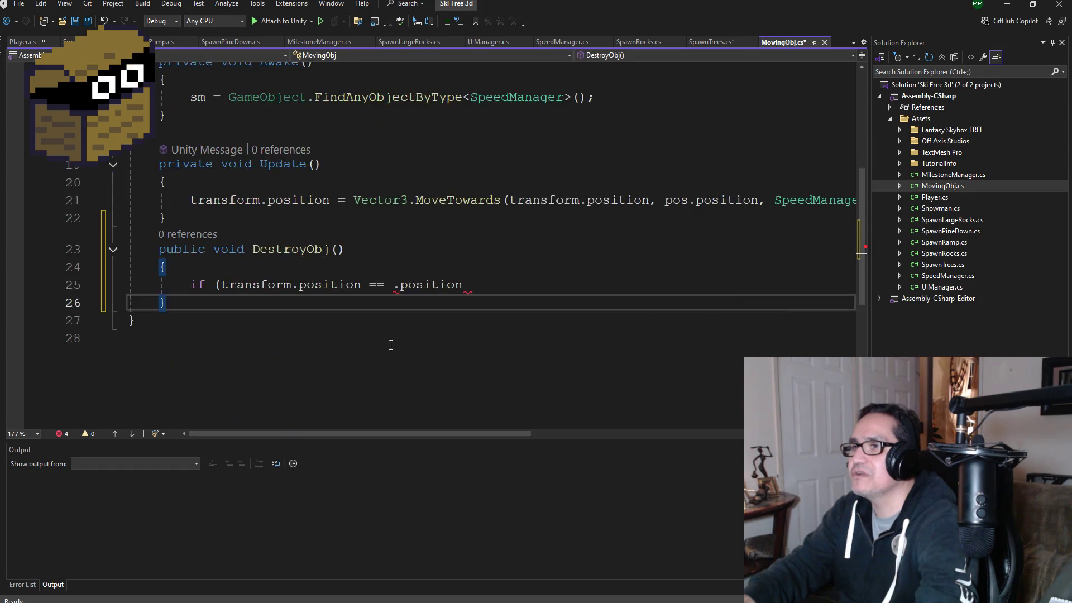
{"action": "left_click", "coordinate": [393, 286]}
{"action": "type", "text": "pos"}
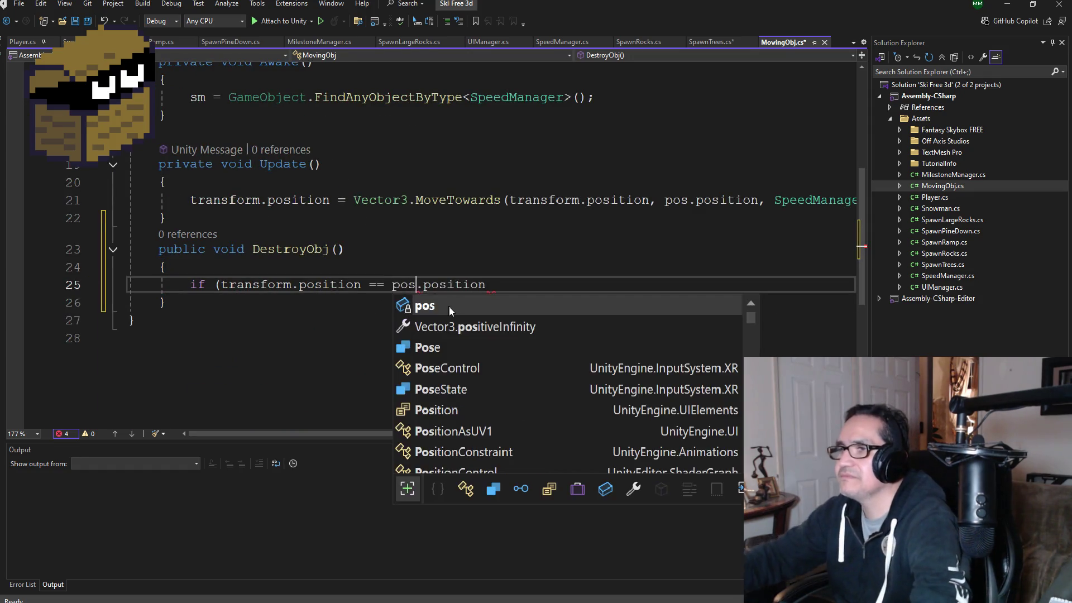
{"action": "key", "text": "Right"}
{"action": "key", "text": "Right"}
{"action": "key", "text": "Right"}
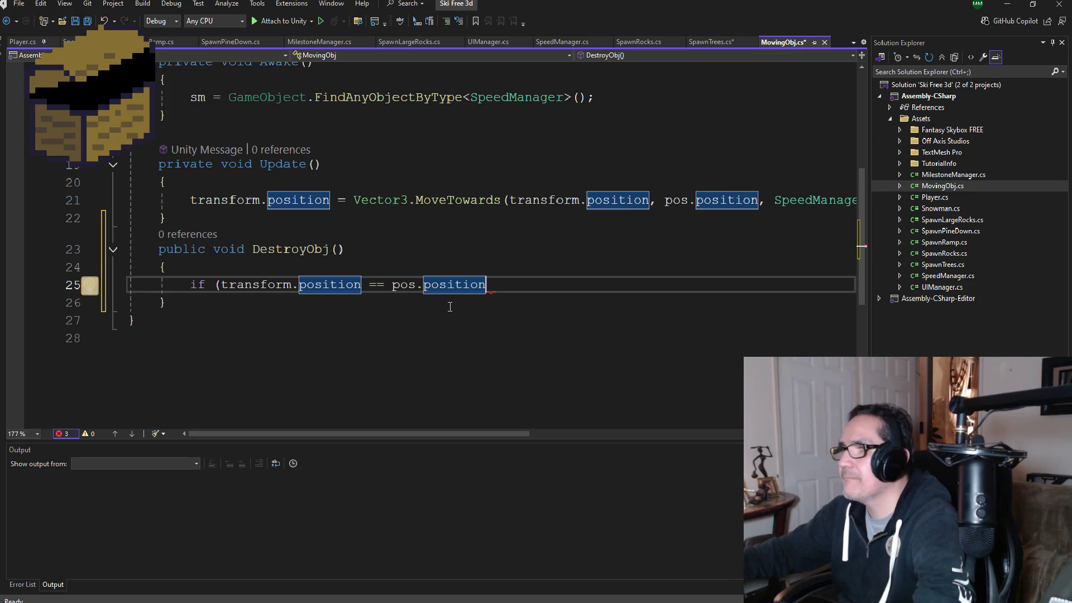
{"action": "key", "text": "Right"}
{"action": "key", "text": "Right"}
{"action": "key", "text": "Right"}
{"action": "type", "text": ")"}
- Put Destroy(gameObject); inside the if block and save MovingObj.cs
{"action": "key", "text": "Return"}
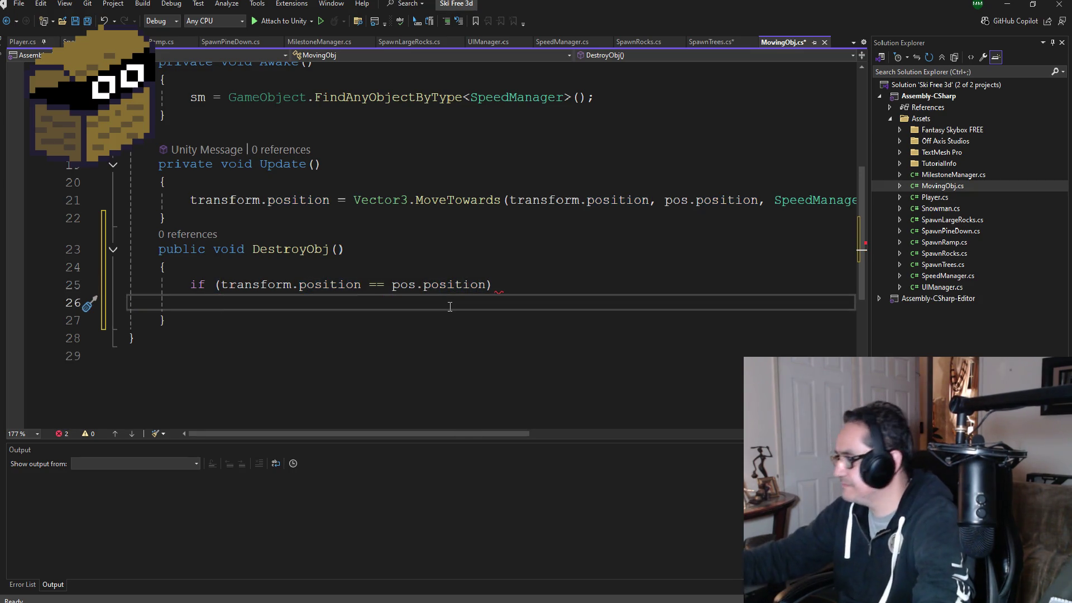
{"action": "type", "text": "{"}
{"action": "key", "text": "Return"}
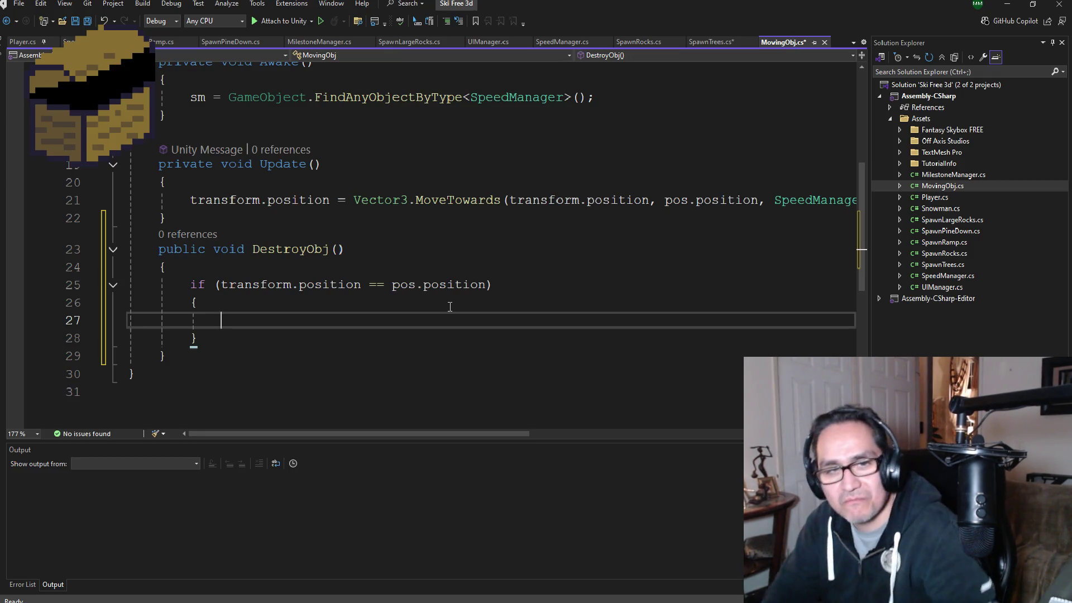
{"action": "type", "text": "Destroy(gameObject);"}
{"action": "key", "text": "ctrl+s"}
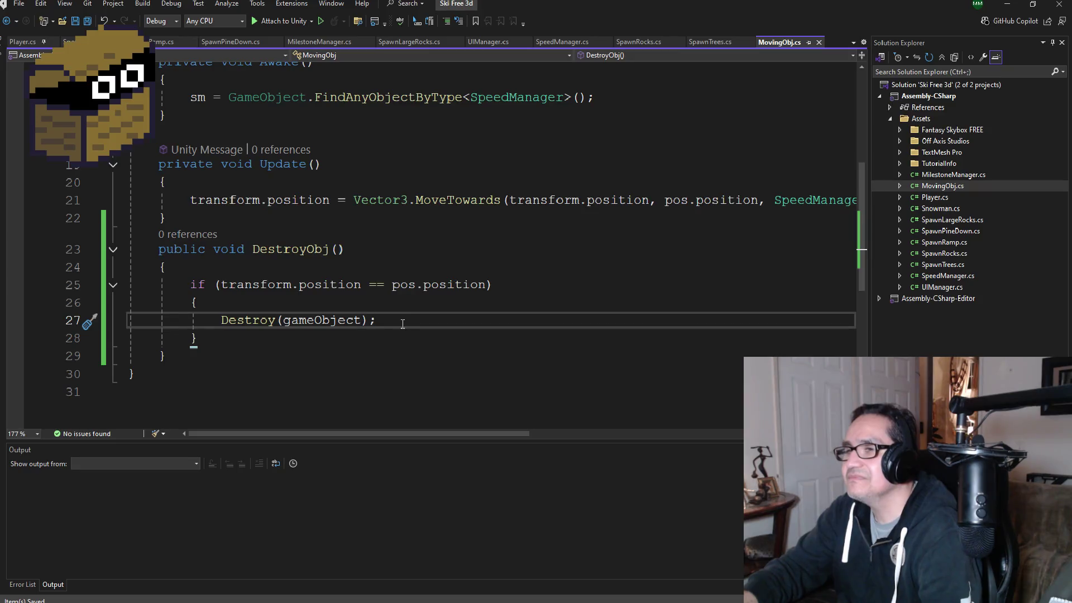
- Add a new line inside Update after the MoveTowards line
{"action": "scroll", "coordinate": [391, 302], "scroll_direction": "up", "scroll_amount": 4}
{"action": "scroll", "coordinate": [345, 295], "scroll_direction": "down", "scroll_amount": 3}
{"action": "scroll", "coordinate": [352, 312], "scroll_direction": "down", "scroll_amount": 2}
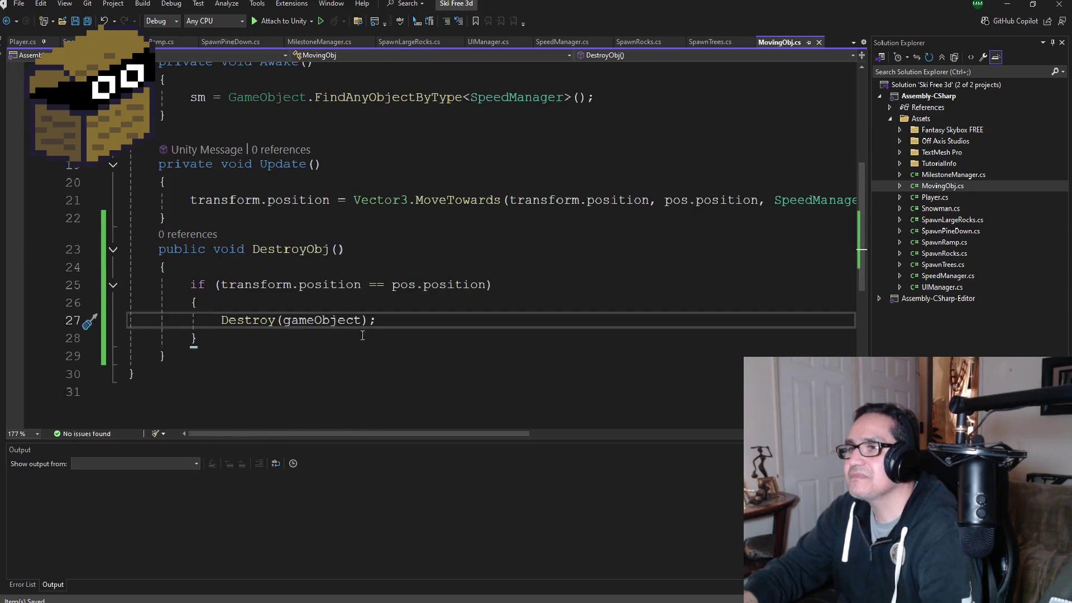
{"action": "scroll", "coordinate": [320, 330], "scroll_direction": "up", "scroll_amount": 1}
{"action": "scroll", "coordinate": [318, 271], "scroll_direction": "up", "scroll_amount": 1}
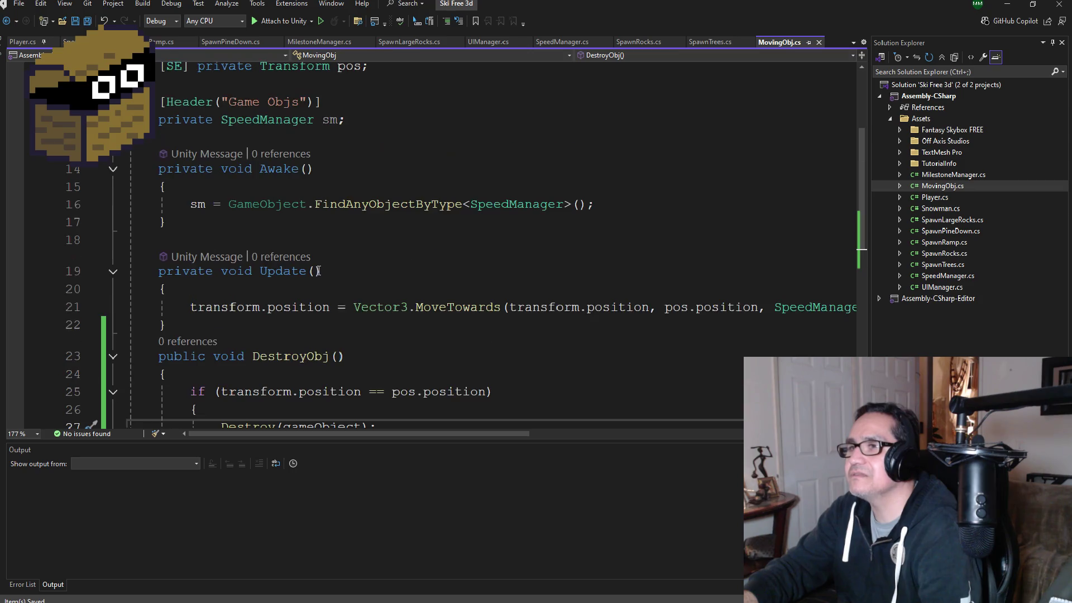
{"action": "scroll", "coordinate": [375, 322], "scroll_direction": "down", "scroll_amount": 1}
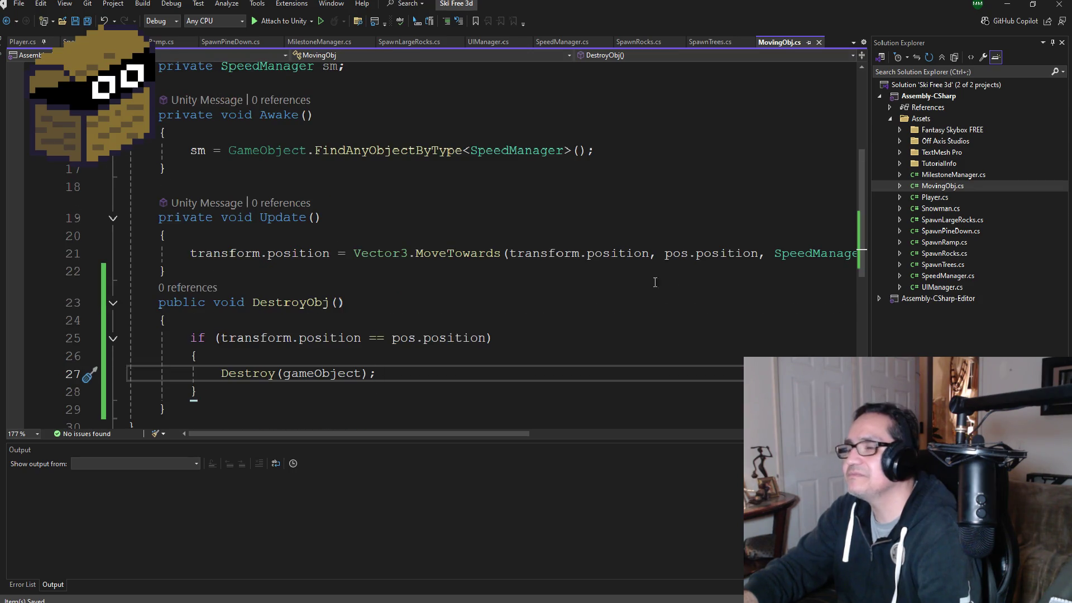
{"action": "left_click_drag", "start_coordinate": [503, 435], "coordinate": [720, 434]}
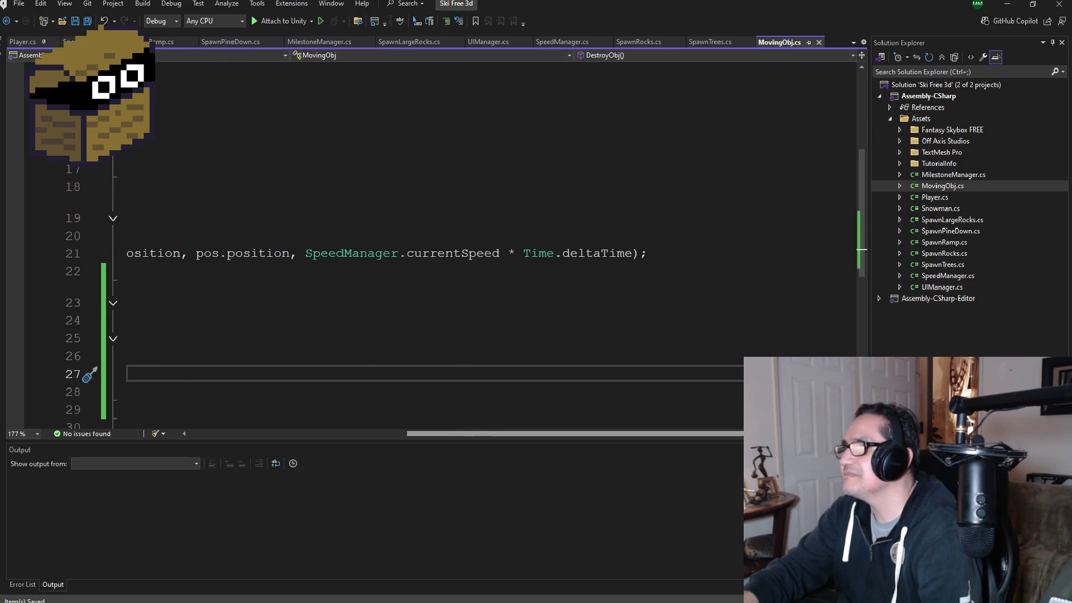
{"action": "left_click", "coordinate": [697, 254]}
{"action": "key", "text": "Return"}
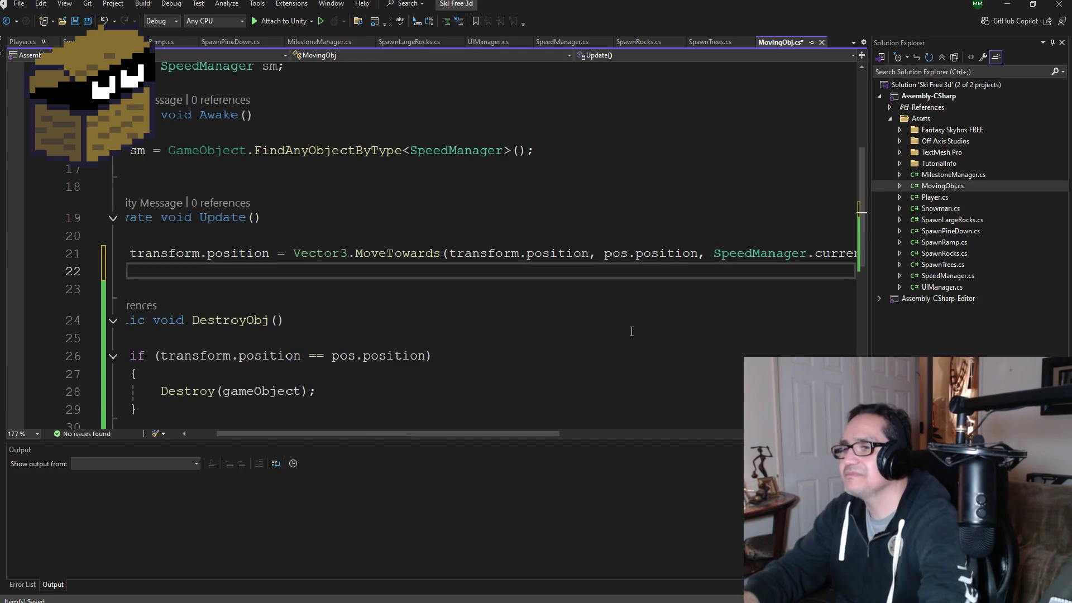
- Insert the DestroyObj(); call there using IntelliSense and save the file
{"action": "left_click_drag", "start_coordinate": [497, 434], "coordinate": [361, 438]}
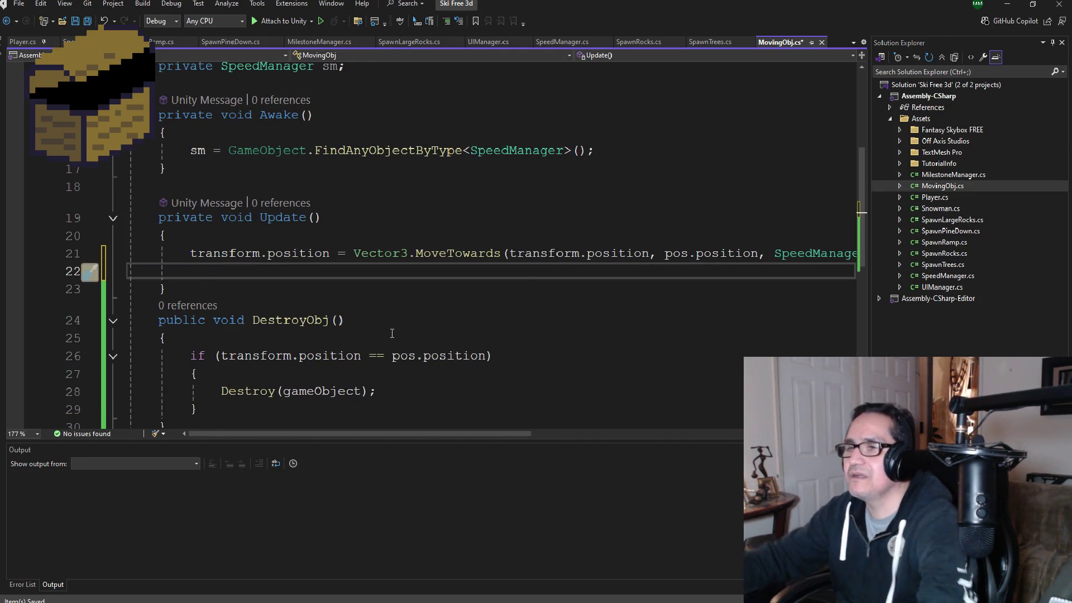
{"action": "type", "text": "Des"}
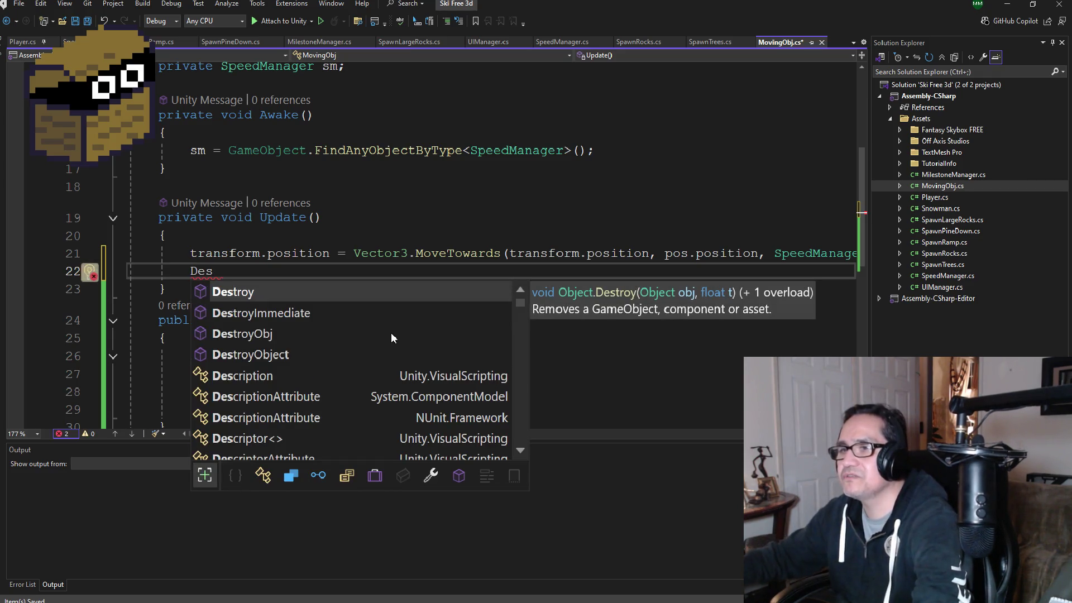
{"action": "left_click", "coordinate": [391, 333]}
{"action": "type", "text": "();"}
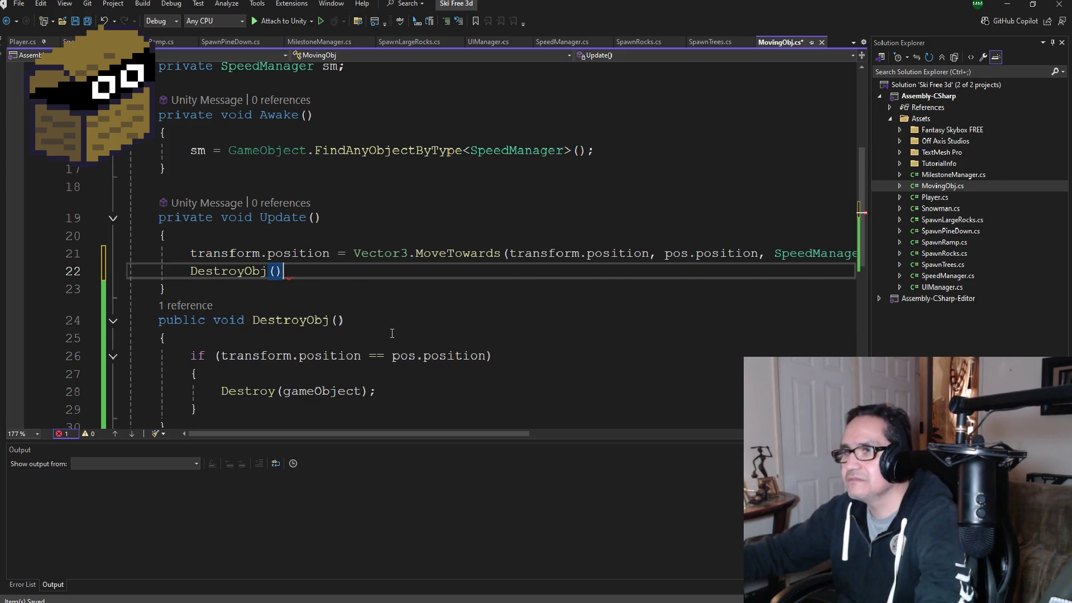
{"action": "left_click", "coordinate": [87, 22]}
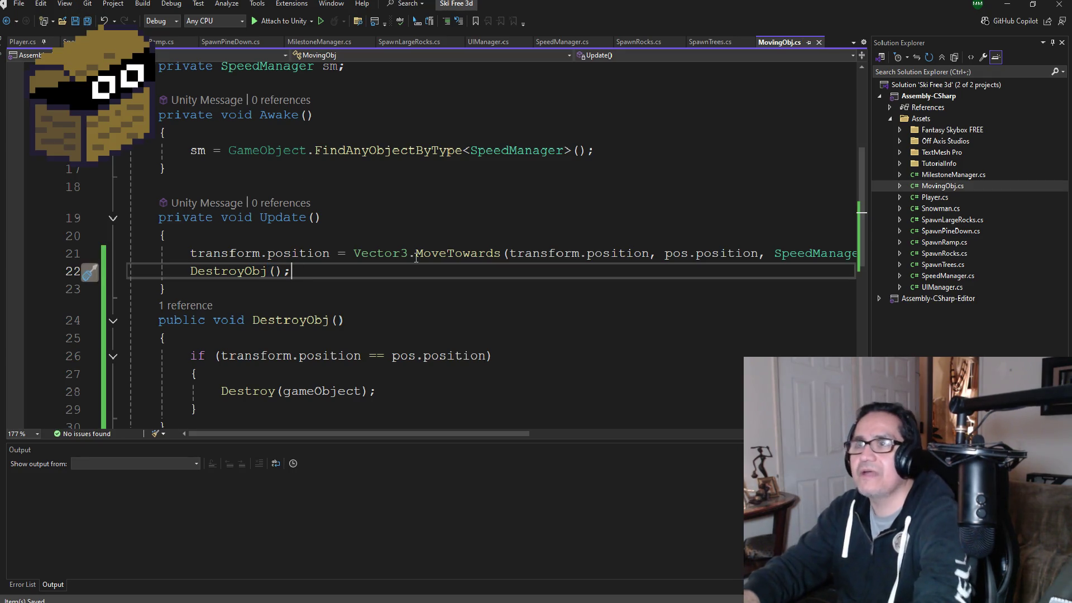
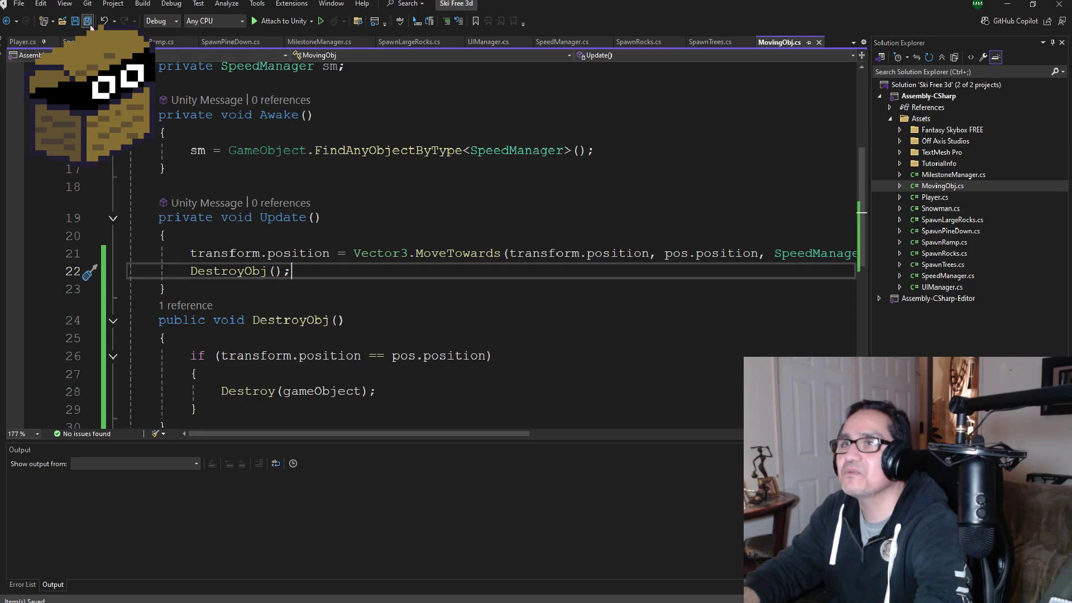
- Scroll through MovingObj.cs, then close the Surfing Waves Visual Studio solution
{"action": "scroll", "coordinate": [475, 360], "scroll_direction": "down", "scroll_amount": 3}
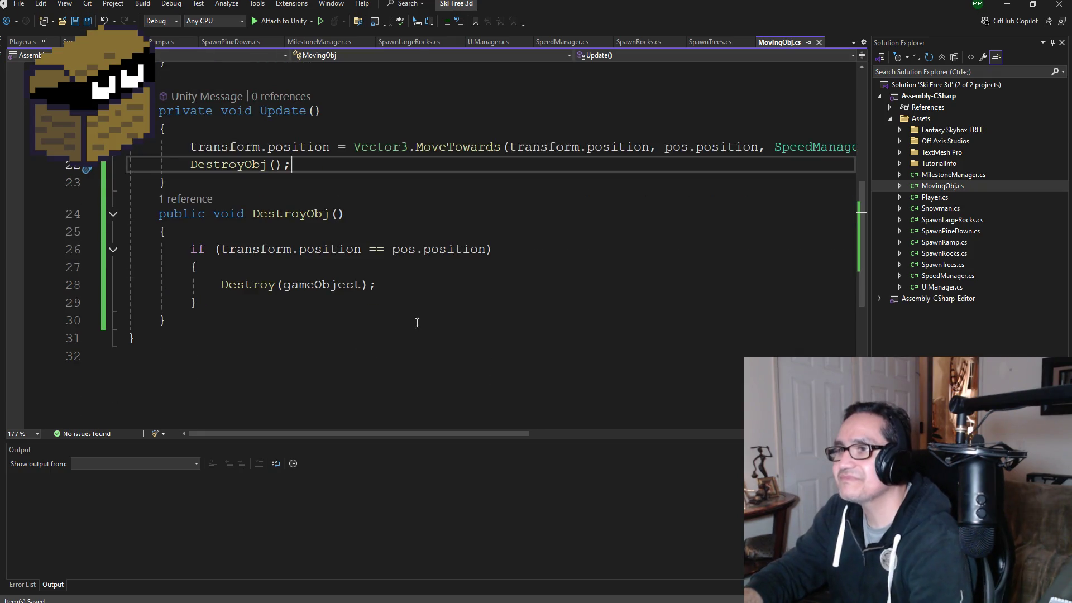
{"action": "scroll", "coordinate": [414, 318], "scroll_direction": "up", "scroll_amount": 2}
{"action": "scroll", "coordinate": [392, 337], "scroll_direction": "up", "scroll_amount": 5}
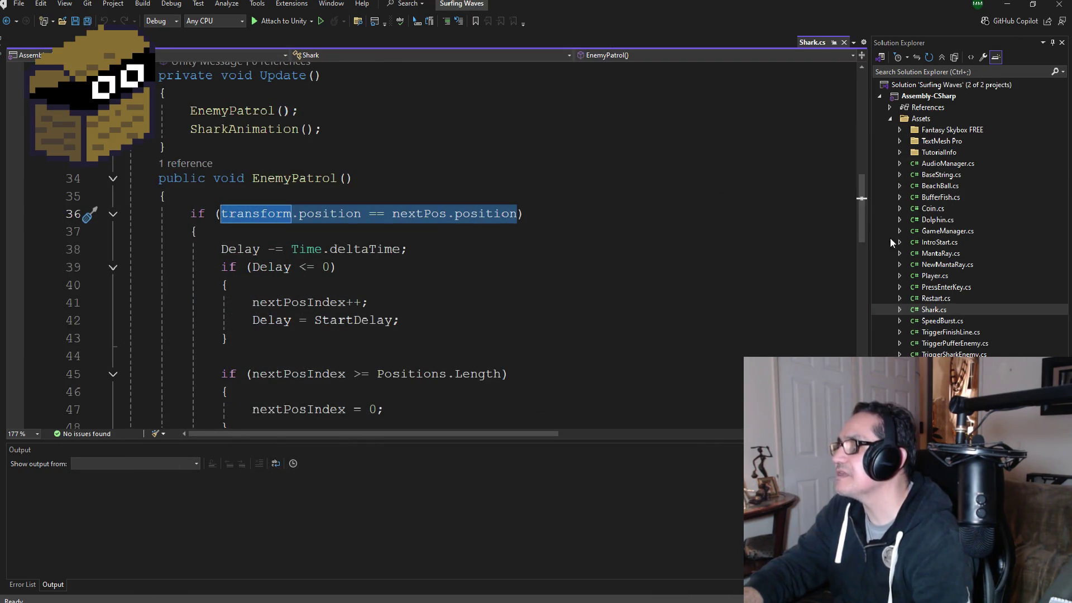
{"action": "left_click", "coordinate": [1058, 4]}
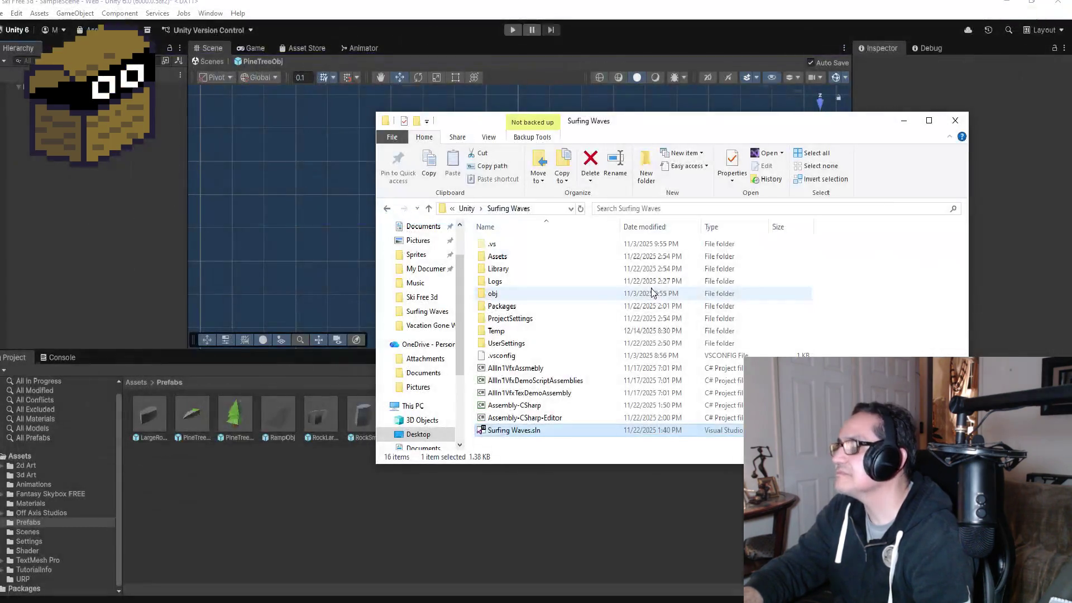
- Play-test Ski Free 3d in Unity, watching the snowman chase the skier, then stop play mode
{"action": "left_click", "coordinate": [132, 251]}
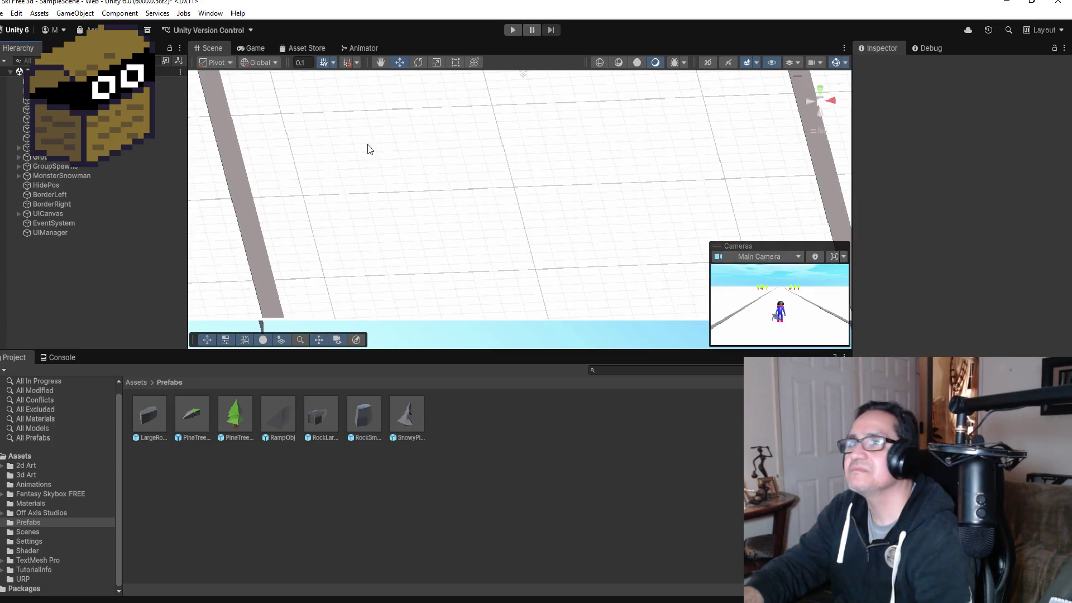
{"action": "left_click", "coordinate": [509, 31]}
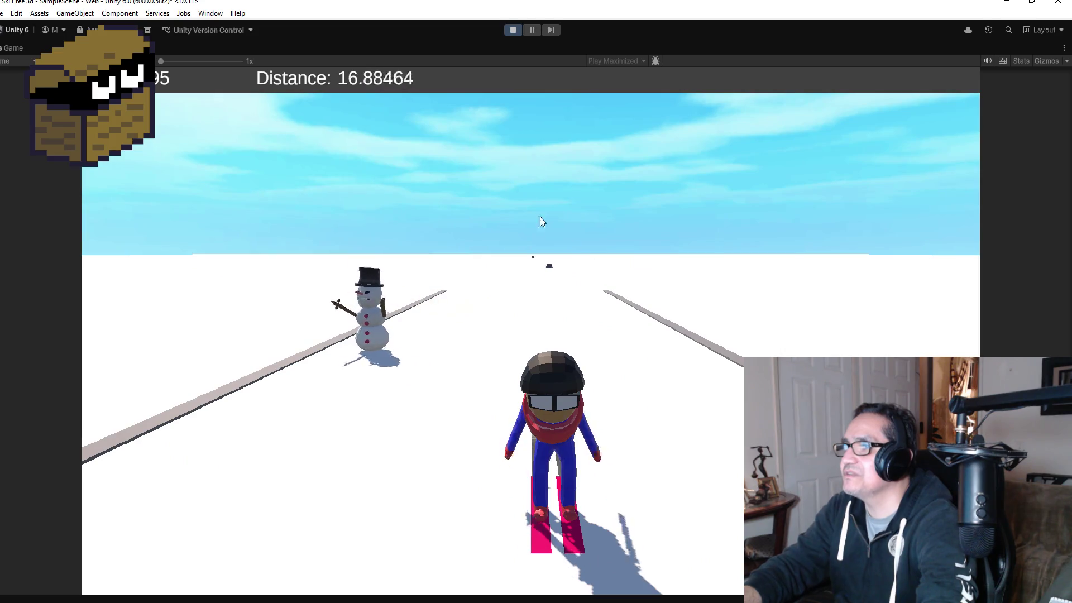
{"action": "left_click", "coordinate": [513, 33]}
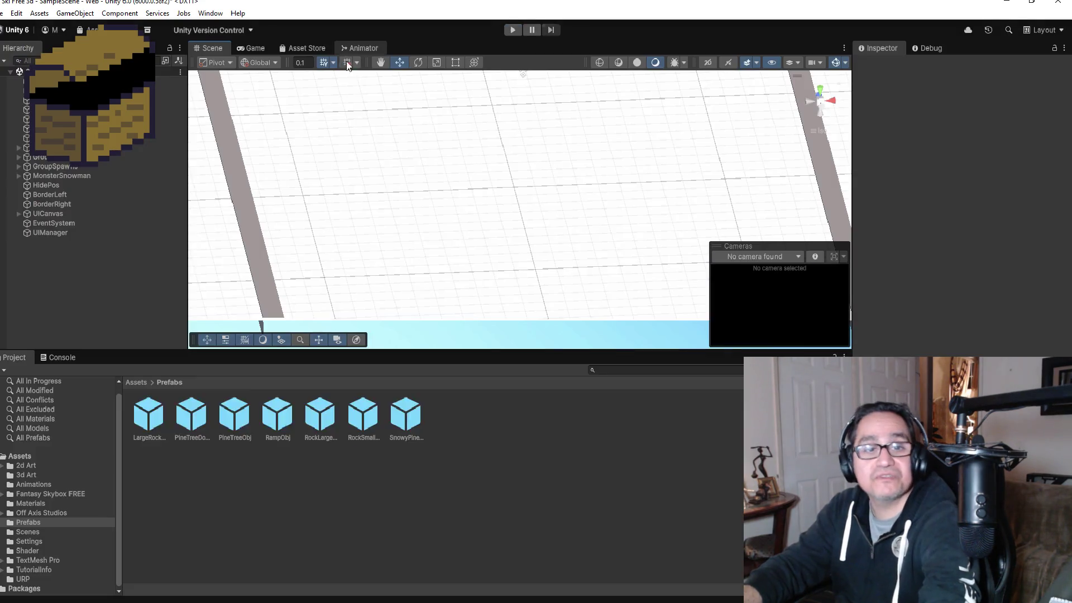
- Save the scene via File > Save, review MonsterSnowman's Inspector settings, then return to Visual Studio
{"action": "left_click", "coordinate": [3, 13]}
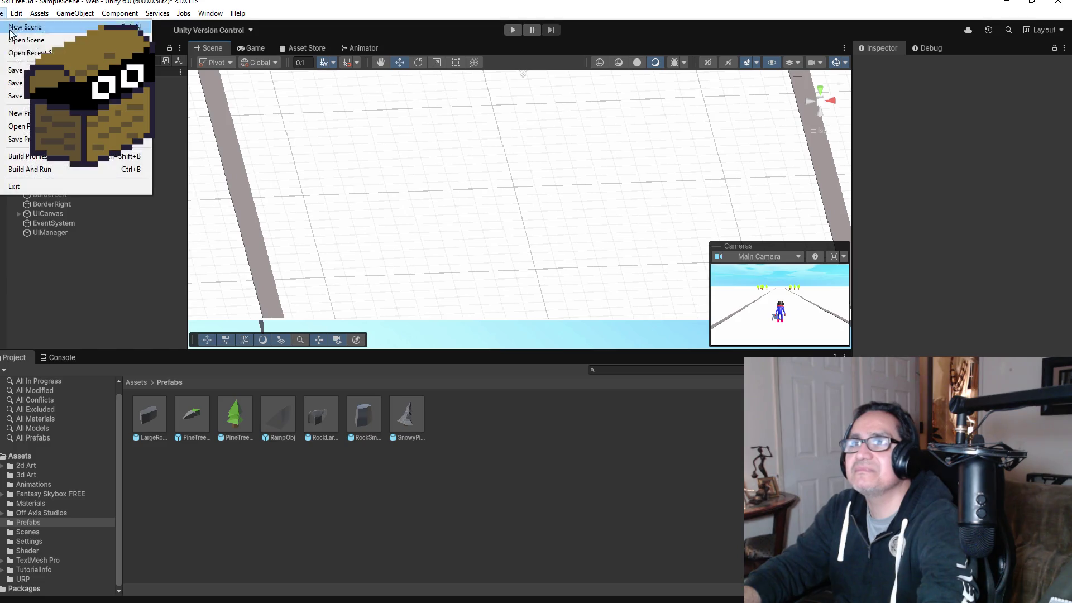
{"action": "left_click", "coordinate": [581, 293]}
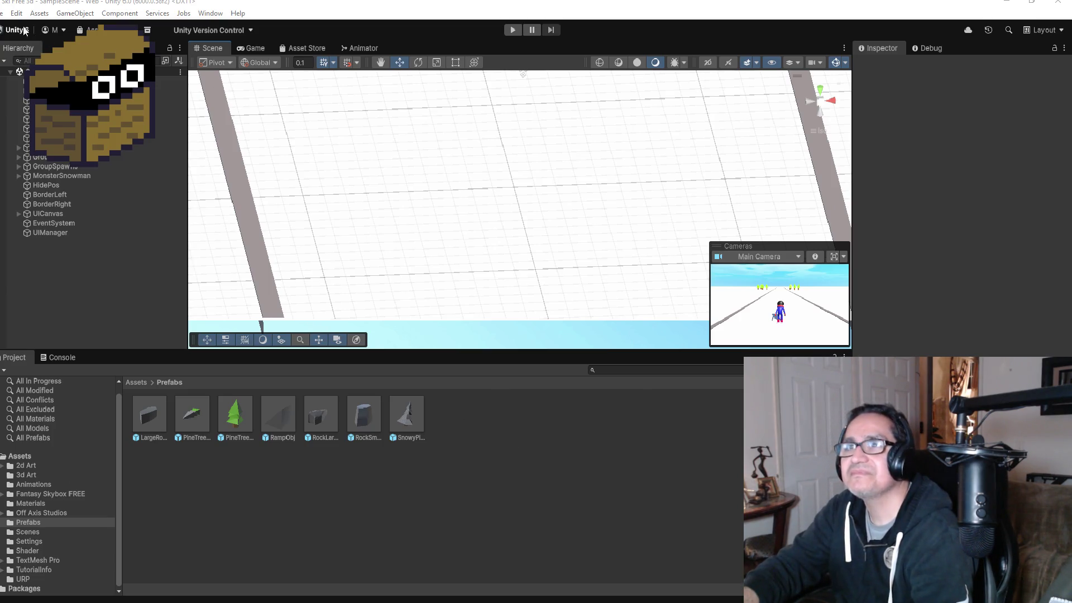
{"action": "left_click", "coordinate": [2, 13]}
{"action": "key", "text": "Escape"}
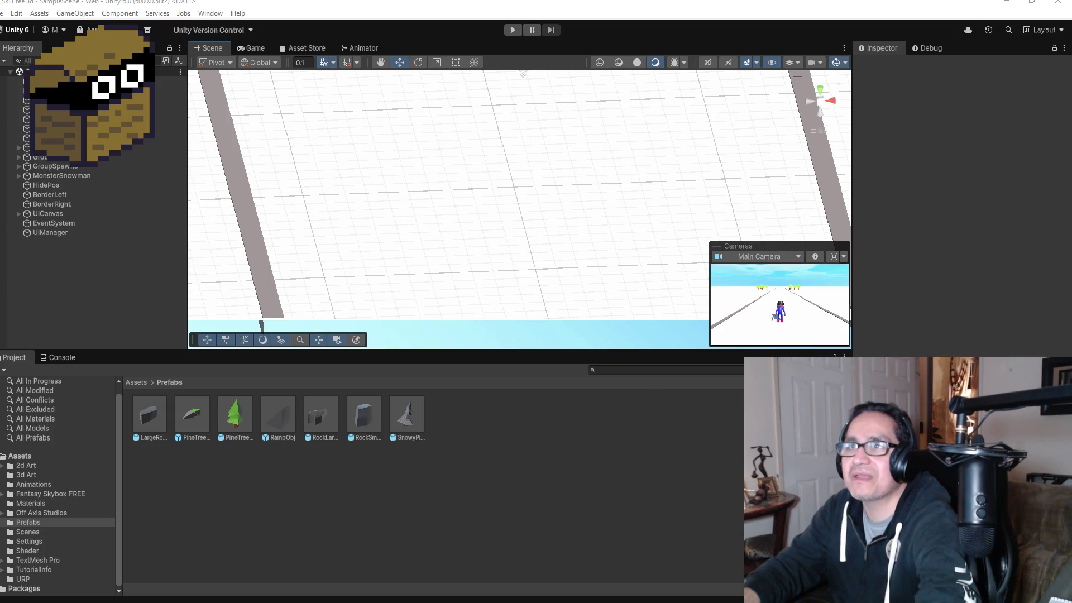
{"action": "left_click", "coordinate": [3, 14]}
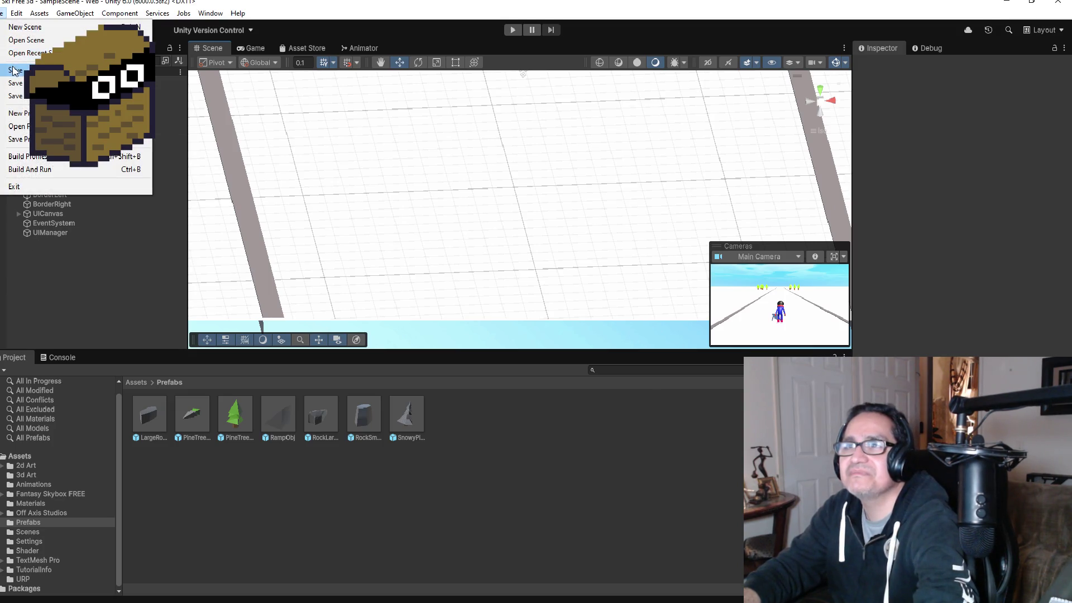
{"action": "left_click", "coordinate": [58, 218]}
{"action": "left_click", "coordinate": [71, 177]}
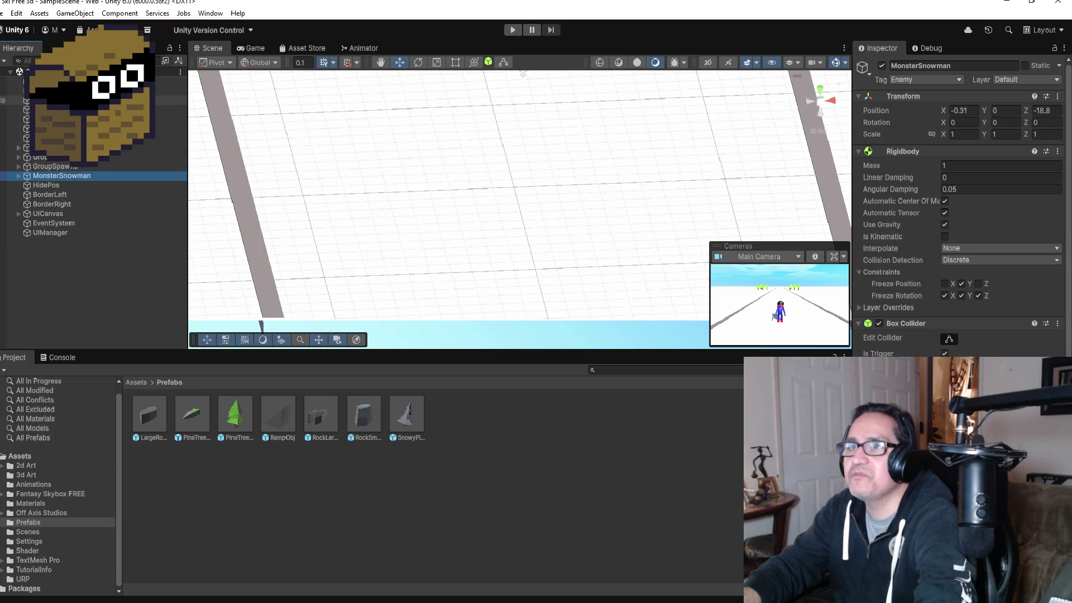
{"action": "left_click", "coordinate": [301, 593]}
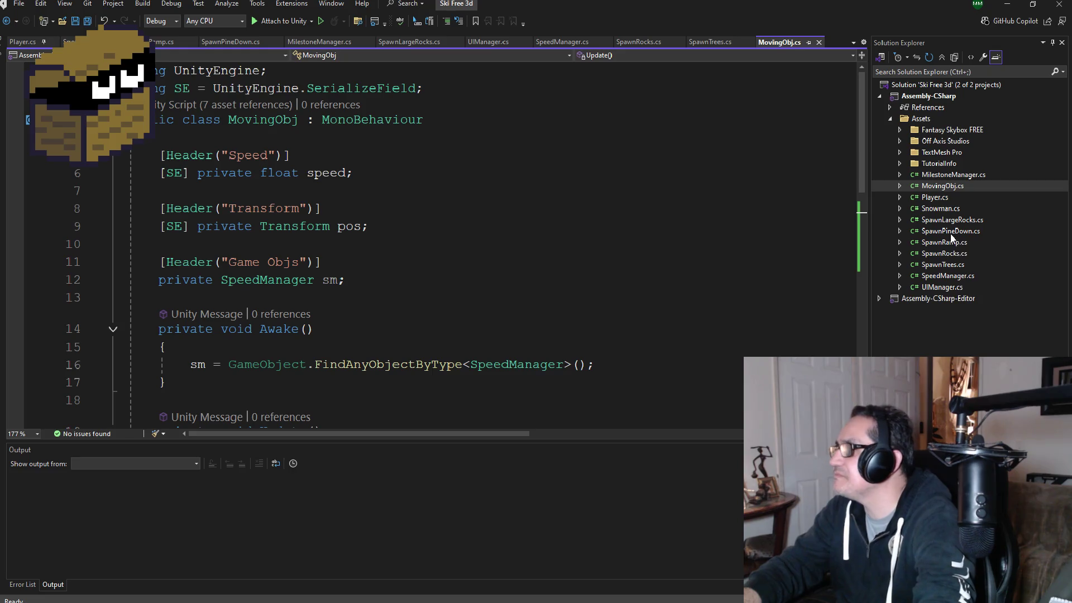
- Open SpeedManager.cs at the line-21 mouse-button check in Update and save it
{"action": "double_click", "coordinate": [947, 276]}
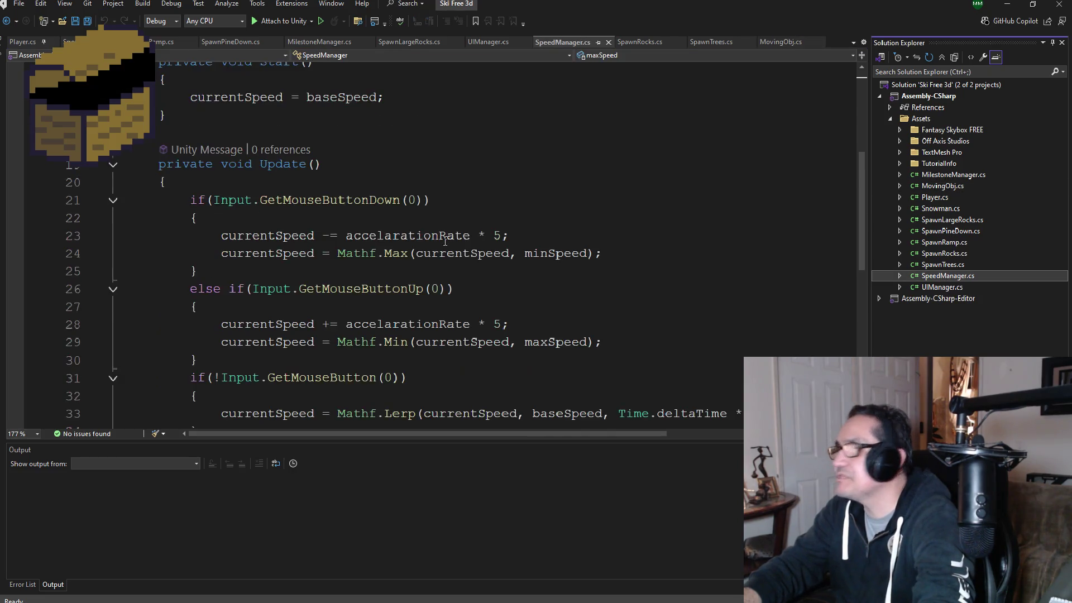
{"action": "scroll", "coordinate": [429, 340], "scroll_direction": "up", "scroll_amount": 5}
{"action": "scroll", "coordinate": [429, 340], "scroll_direction": "down", "scroll_amount": 4}
{"action": "scroll", "coordinate": [429, 340], "scroll_direction": "down", "scroll_amount": 1}
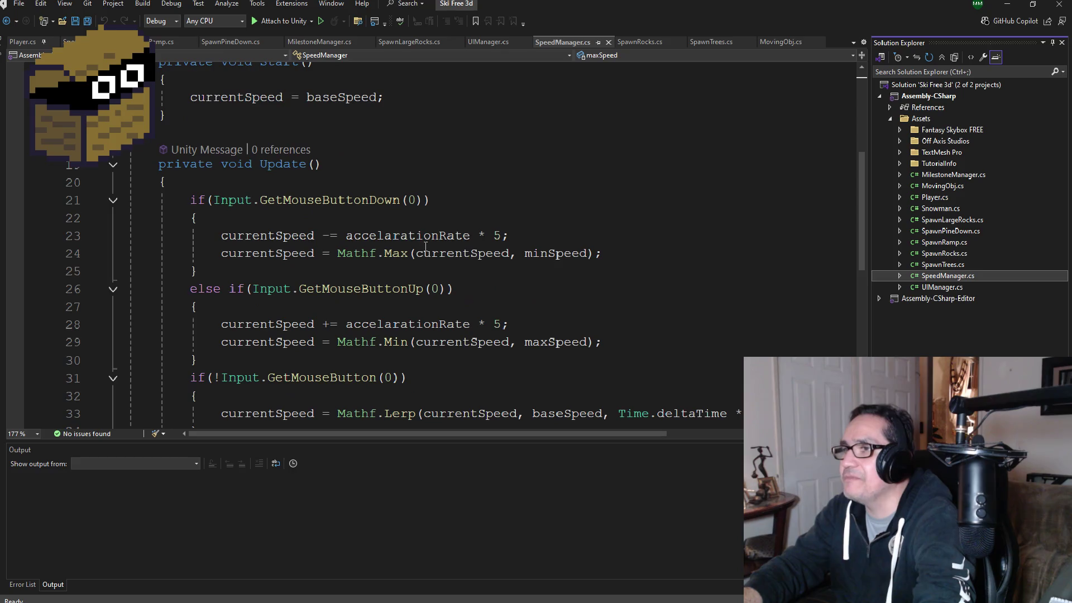
{"action": "left_click", "coordinate": [410, 199]}
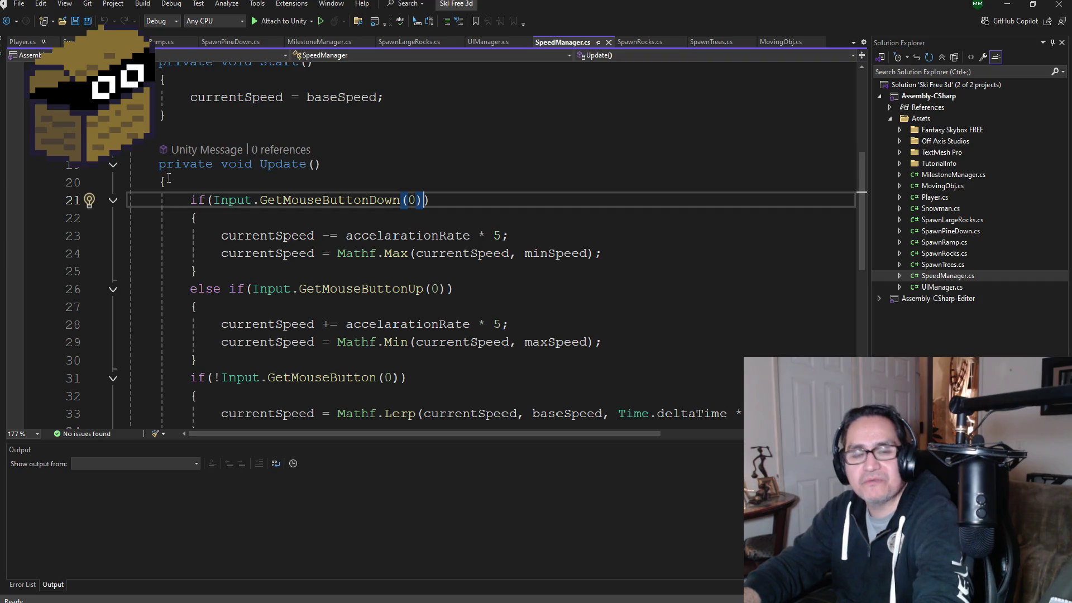
{"action": "key", "text": "ctrl+s"}
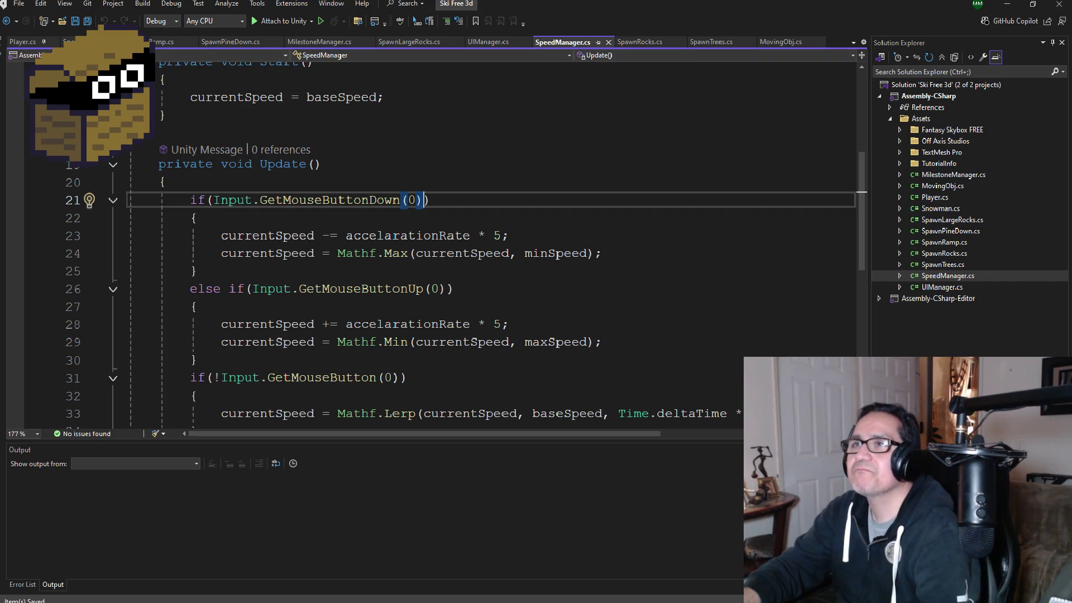
- Switch to Snowman.cs and scroll through its code
{"action": "key", "text": "ctrl+Tab"}
{"action": "scroll", "coordinate": [359, 272], "scroll_direction": "up", "scroll_amount": 3}
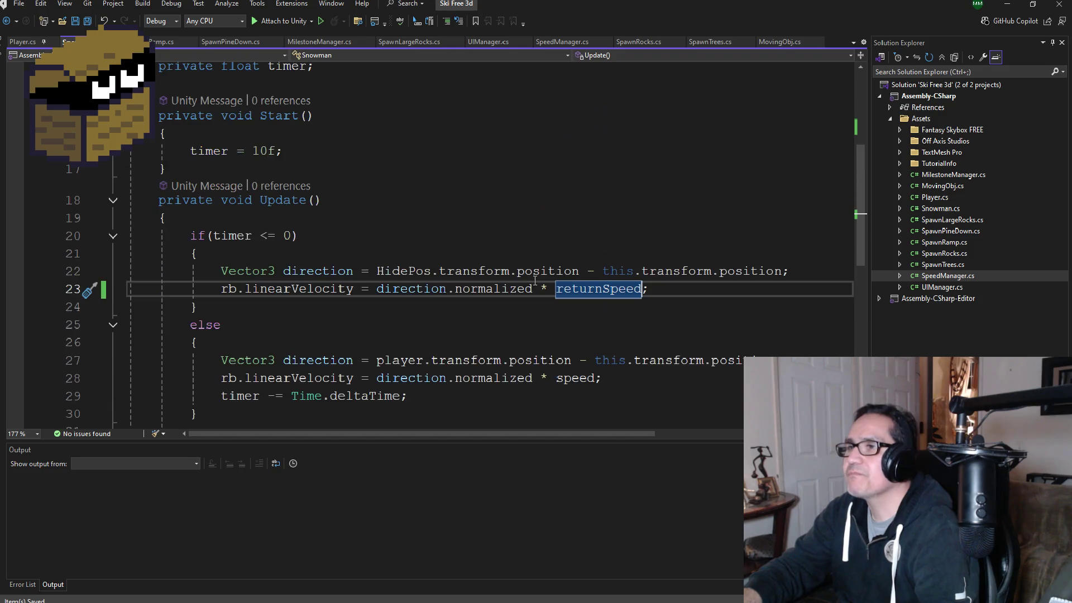
{"action": "scroll", "coordinate": [547, 334], "scroll_direction": "up", "scroll_amount": 2}
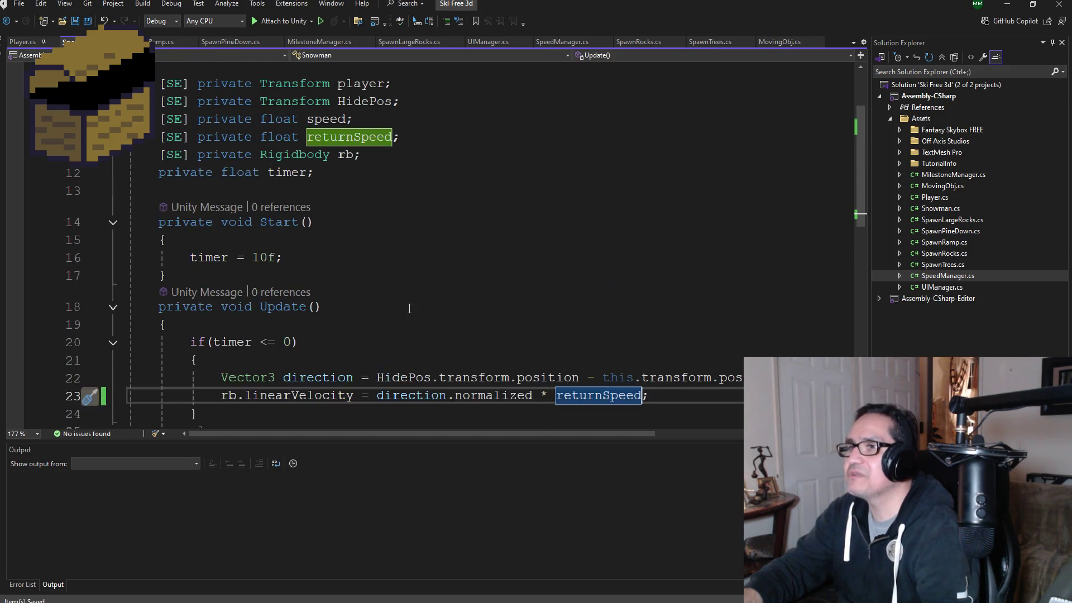
{"action": "scroll", "coordinate": [547, 335], "scroll_direction": "down", "scroll_amount": 1}
- Select Input.GetKey(KeyCode.S) in Player's CamControl, then select SpeedManager's line-21 GetMouseButtonDown(0) condition
{"action": "left_click", "coordinate": [28, 43]}
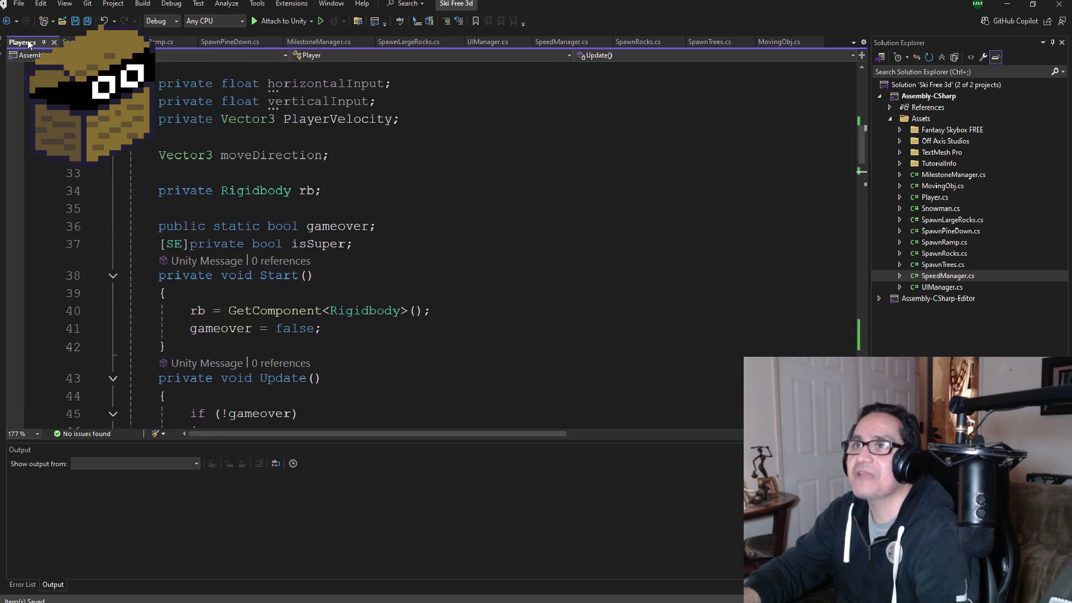
{"action": "scroll", "coordinate": [378, 324], "scroll_direction": "down", "scroll_amount": 10}
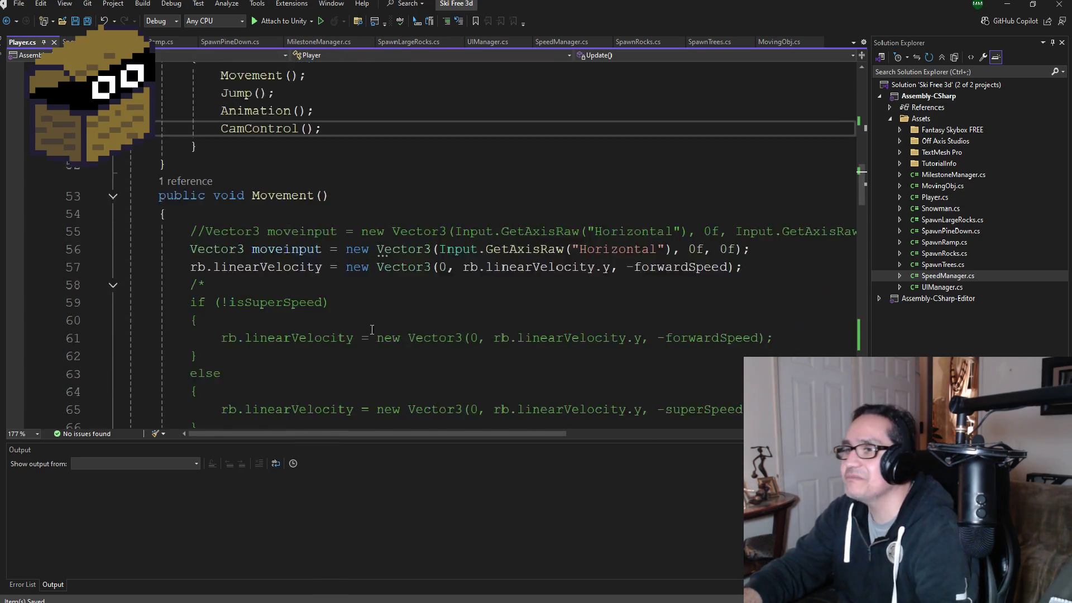
{"action": "scroll", "coordinate": [390, 311], "scroll_direction": "down", "scroll_amount": 3}
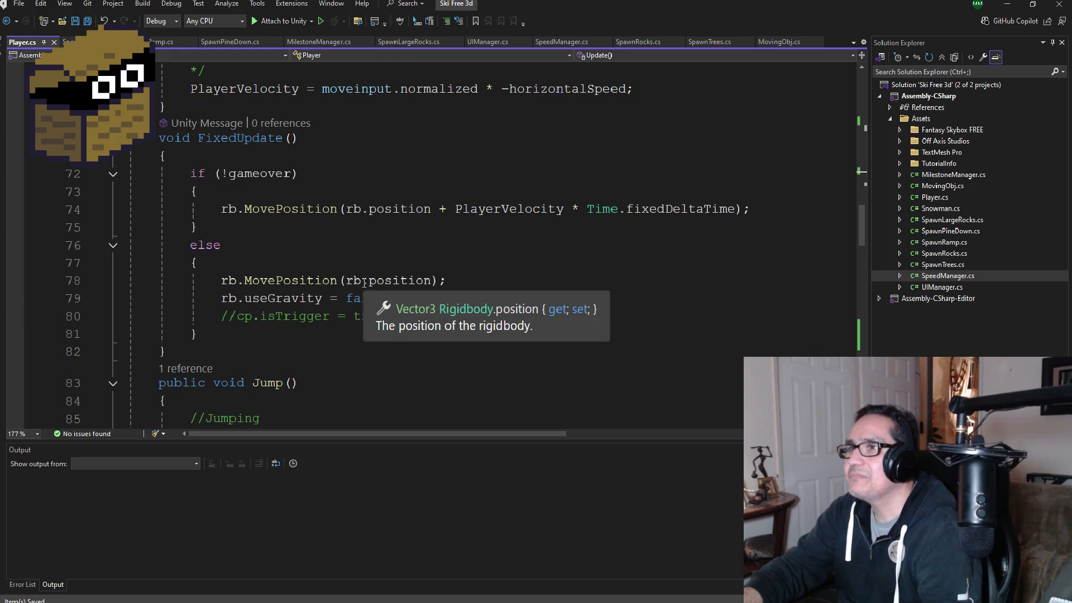
{"action": "scroll", "coordinate": [366, 296], "scroll_direction": "down", "scroll_amount": 7}
{"action": "scroll", "coordinate": [370, 332], "scroll_direction": "down", "scroll_amount": 8}
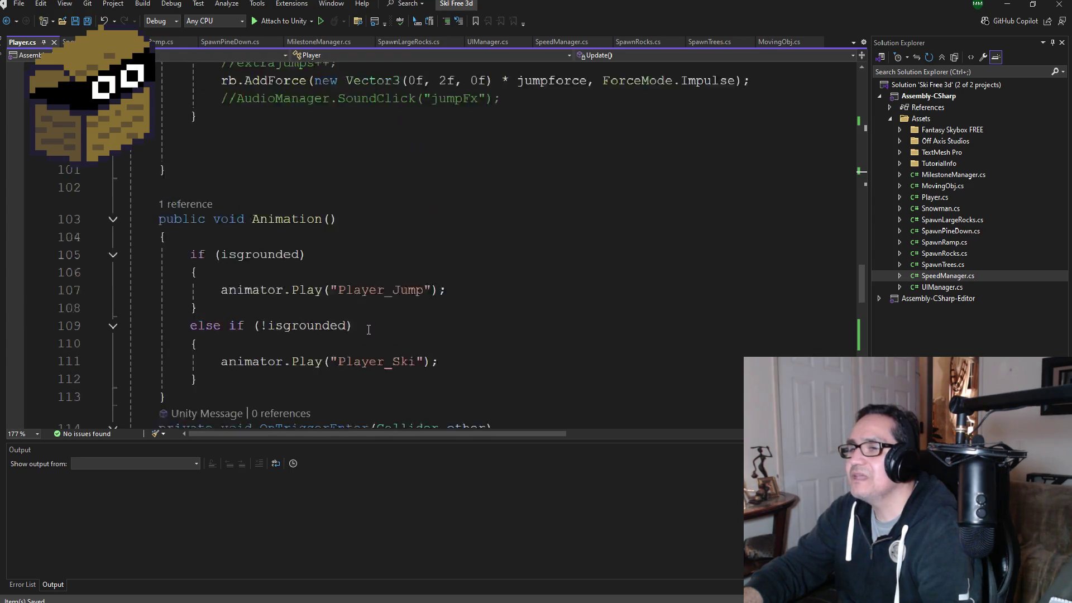
{"action": "scroll", "coordinate": [370, 236], "scroll_direction": "down", "scroll_amount": 3}
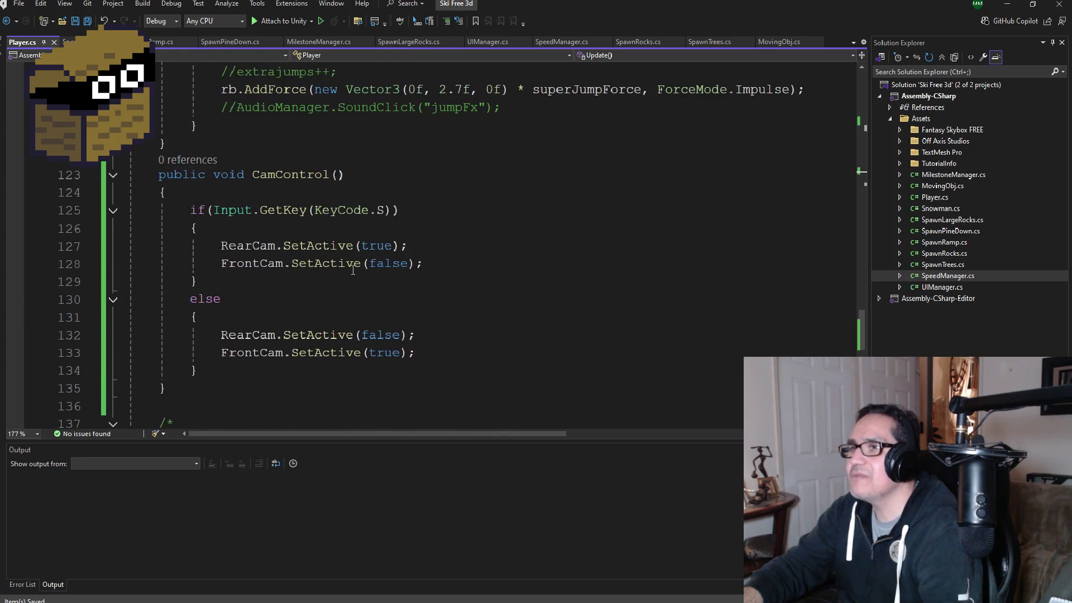
{"action": "left_click_drag", "start_coordinate": [391, 210], "coordinate": [216, 206]}
{"action": "key", "text": "ctrl+c"}
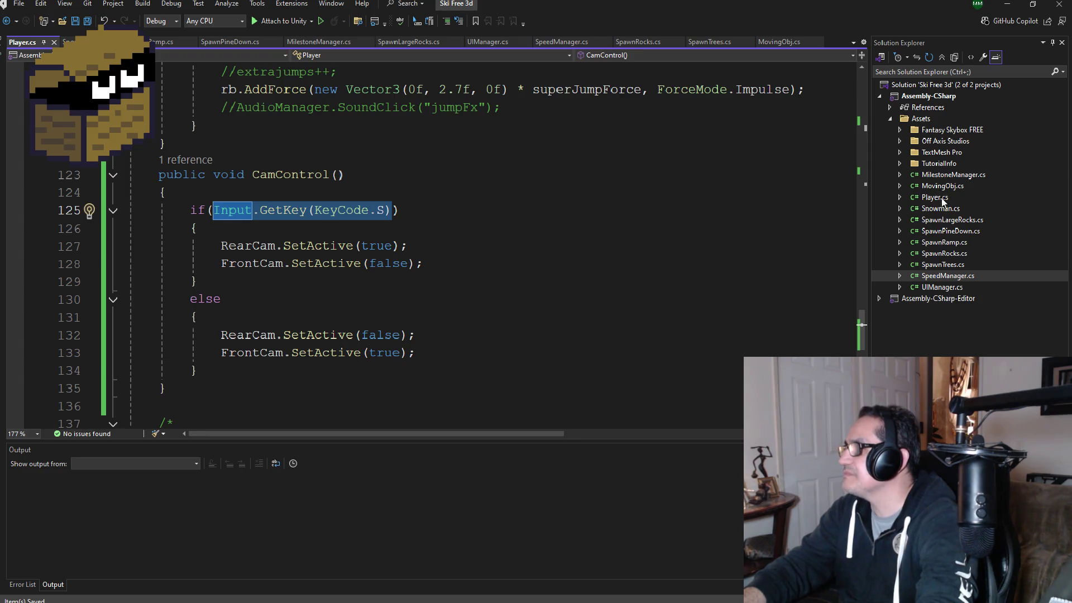
{"action": "double_click", "coordinate": [948, 277]}
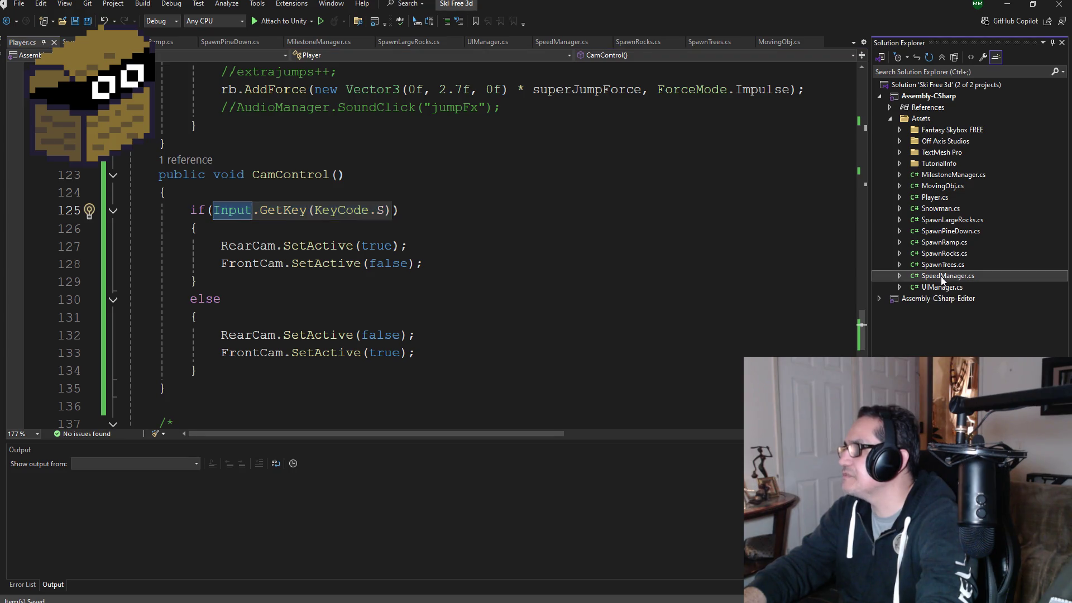
{"action": "left_click_drag", "start_coordinate": [420, 204], "coordinate": [235, 206]}
- Replace line 21's mouse condition with Input.GetKey(KeyCode.W)
{"action": "key", "text": "BackSpace"}
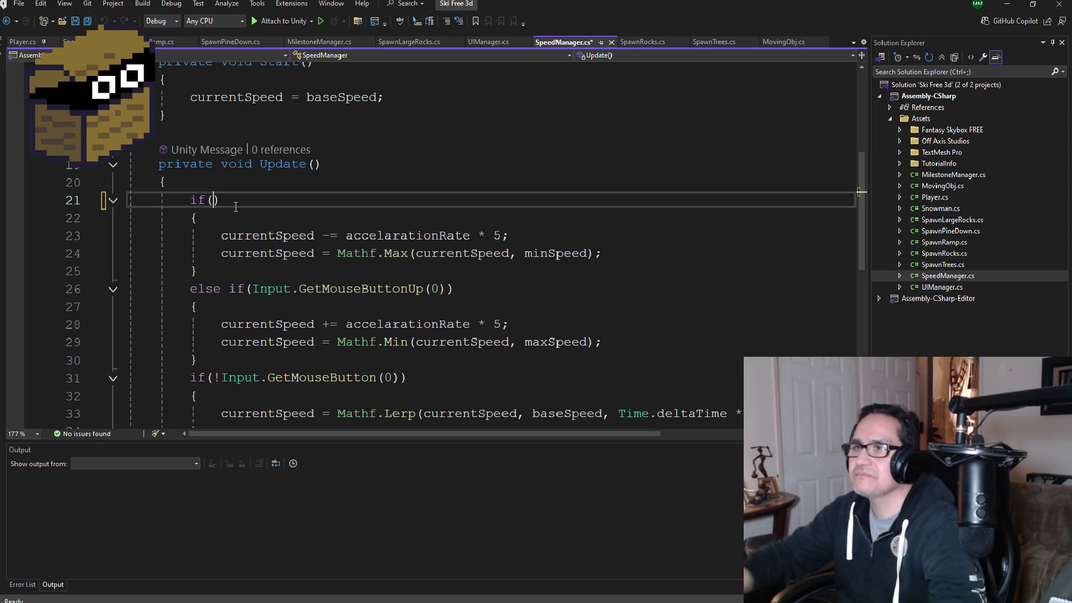
{"action": "type", "text": "Input.GetKey(KeyCode.S"}
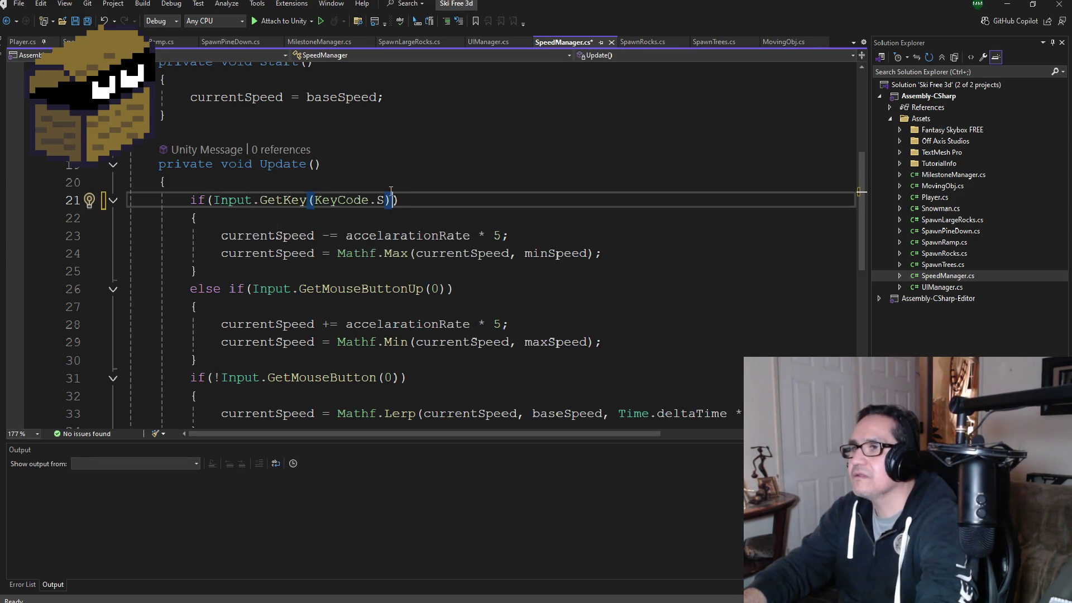
{"action": "key", "text": "BackSpace"}
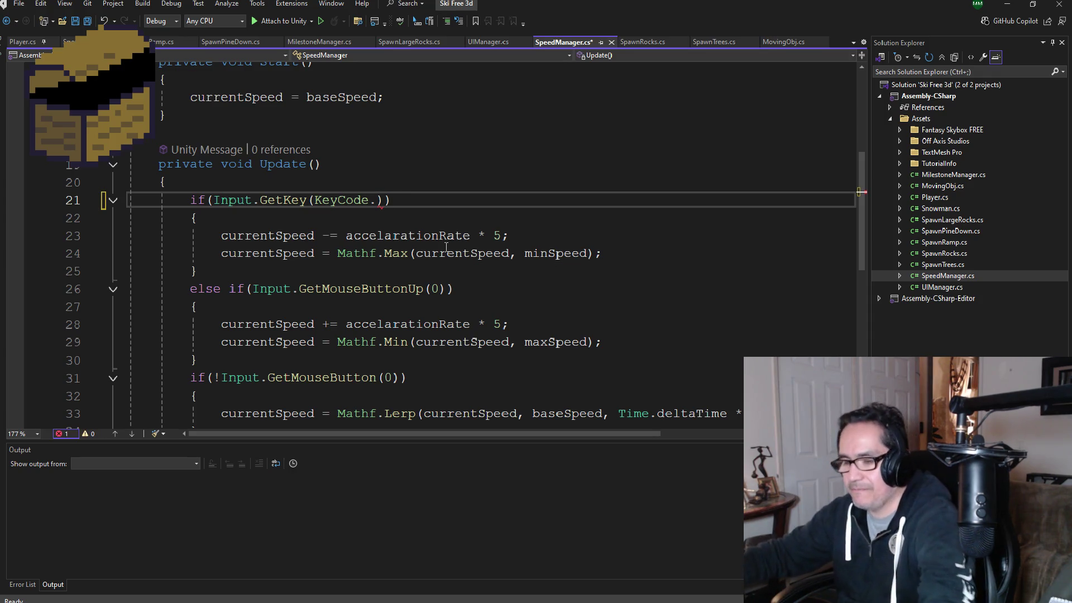
{"action": "type", "text": "W"}
{"action": "left_click", "coordinate": [307, 200]}
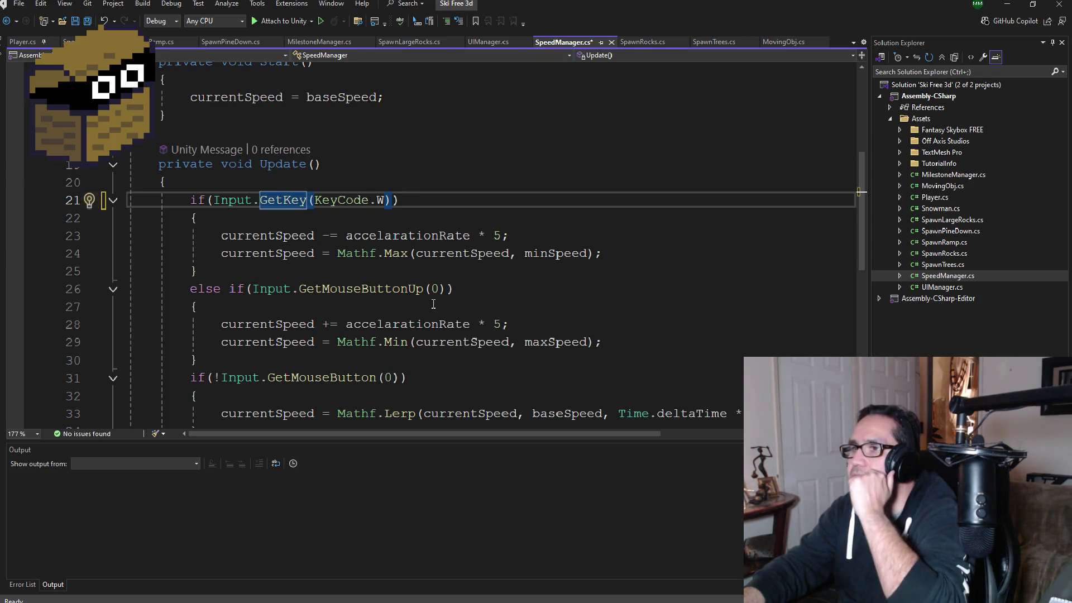
- Replace line 31's GetMouseButton(0) call with the pasted S-key GetKey check
{"action": "left_click_drag", "start_coordinate": [443, 289], "coordinate": [268, 289]}
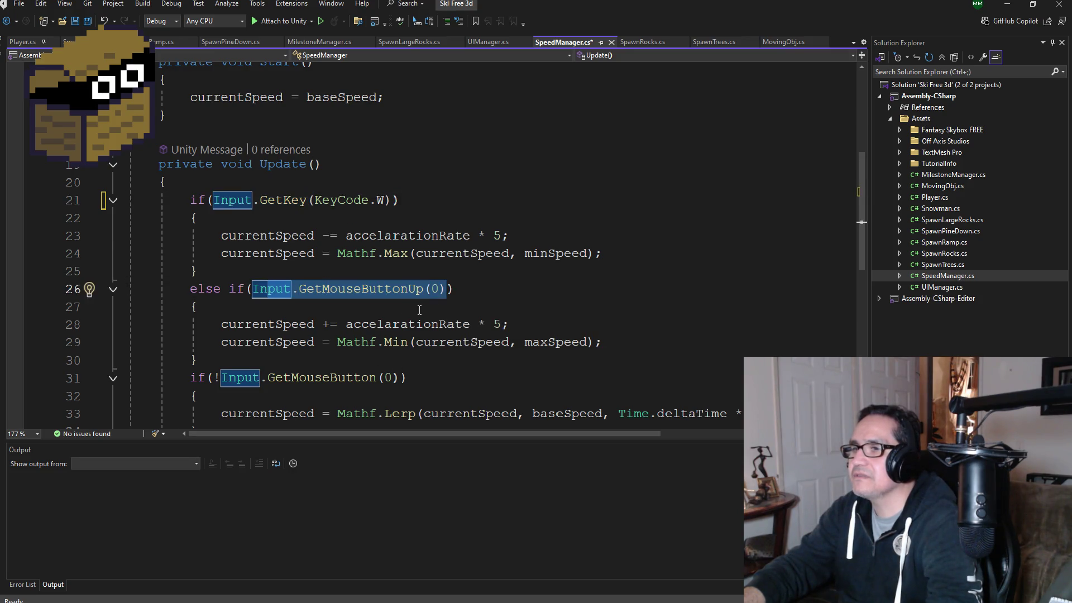
{"action": "scroll", "coordinate": [419, 310], "scroll_direction": "down", "scroll_amount": 2}
{"action": "left_click", "coordinate": [390, 255]}
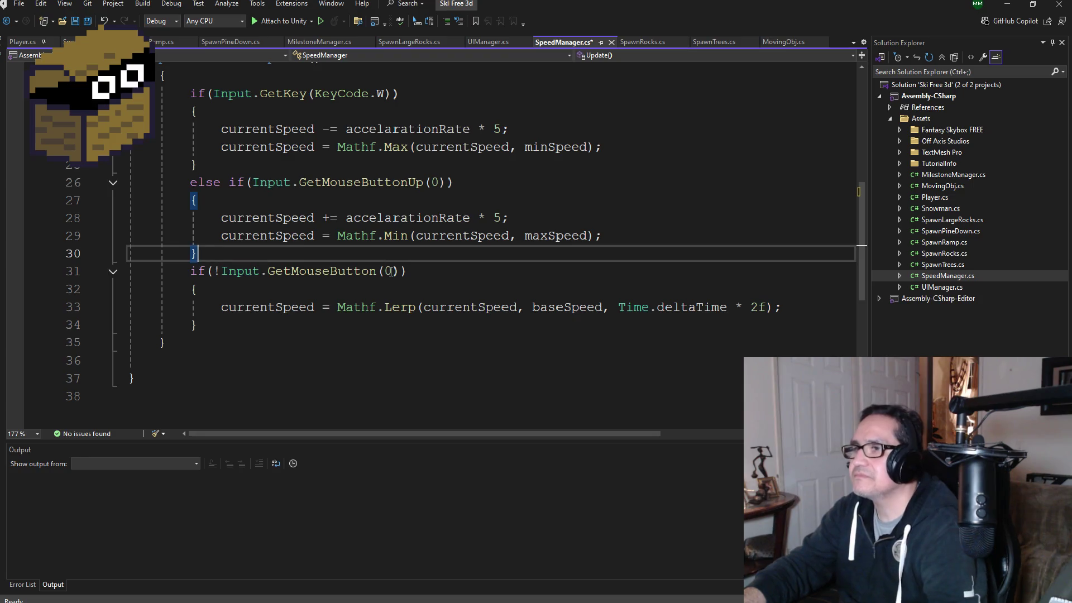
{"action": "left_click_drag", "start_coordinate": [400, 271], "coordinate": [270, 271]}
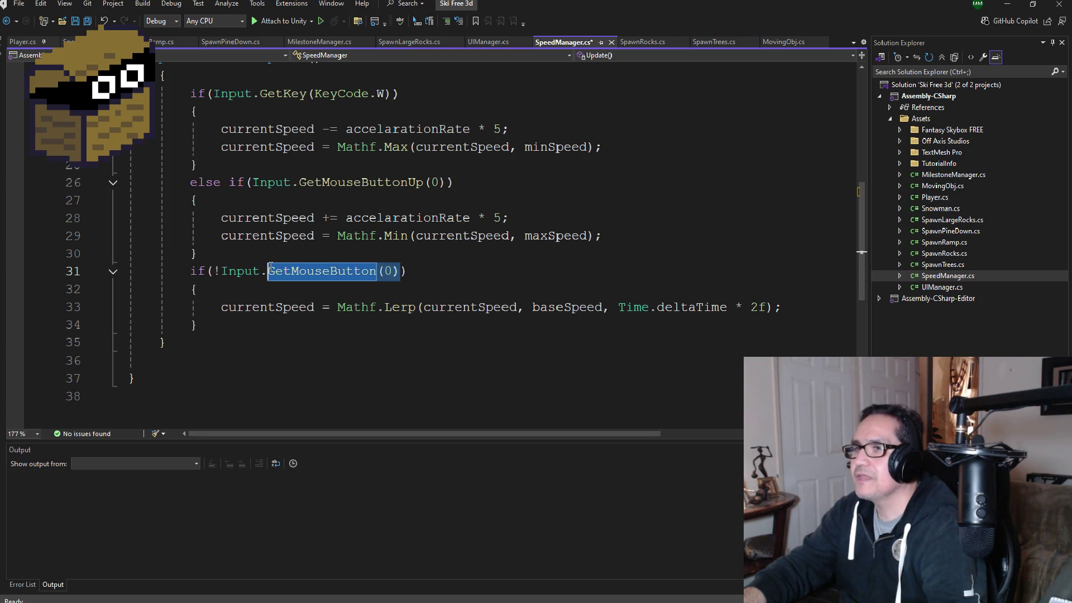
{"action": "key", "text": "BackSpace"}
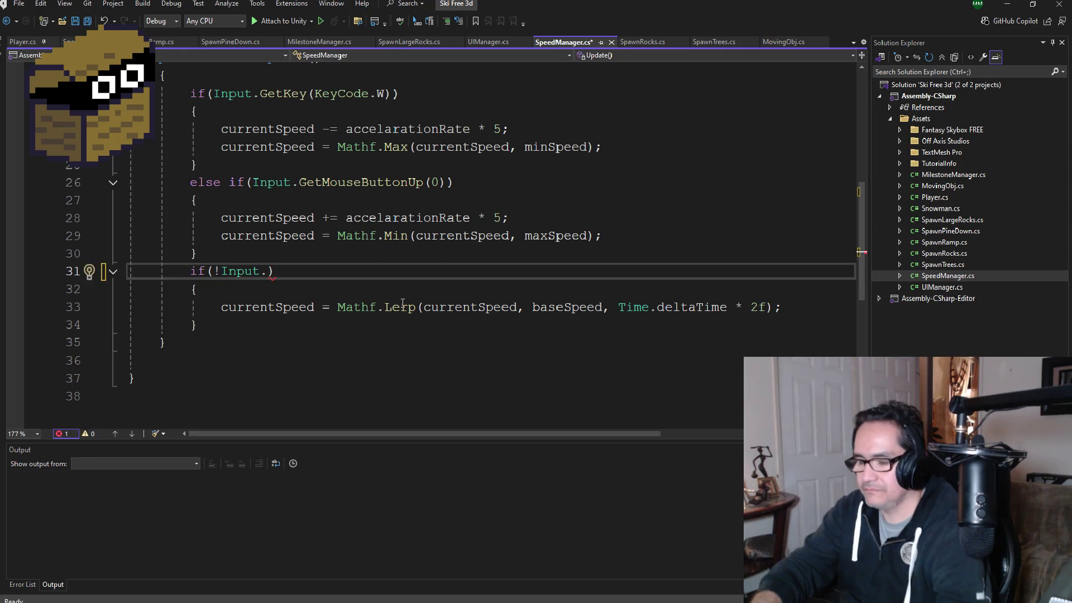
{"action": "key", "text": "ctrl+v"}
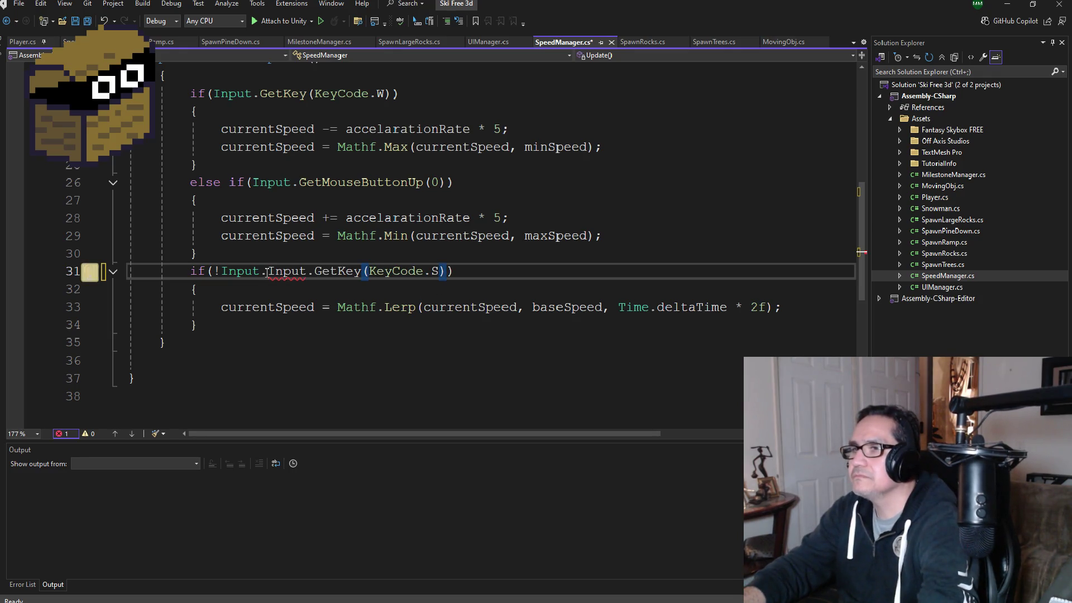
{"action": "left_click", "coordinate": [267, 272]}
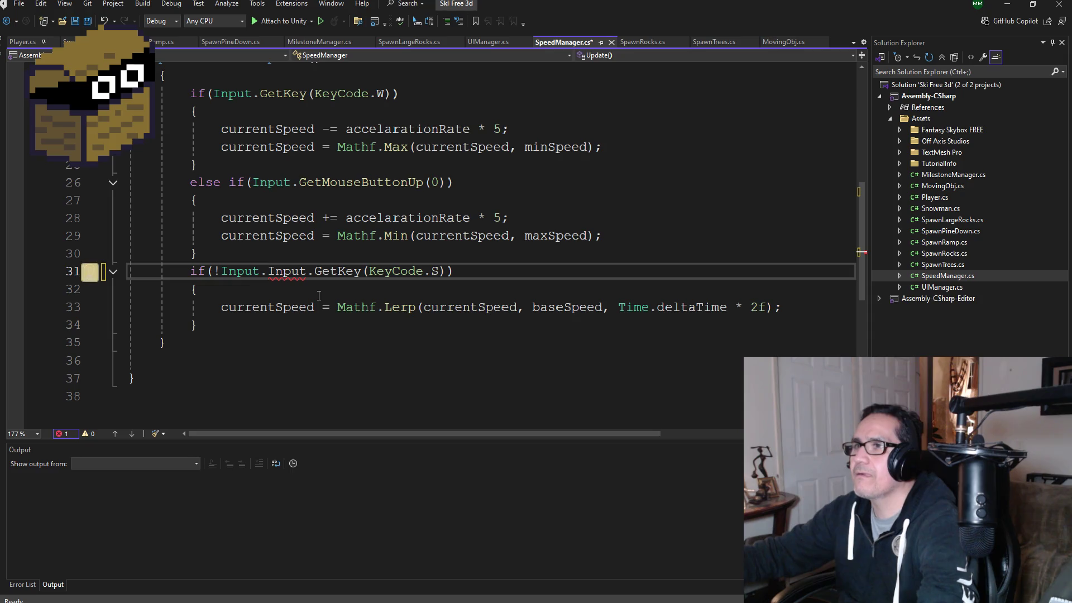
- Undo the edits to restore the mouse-button checks, then reselect line 21's GetMouseButtonDown(0)
{"action": "key", "text": "ctrl+z"}
{"action": "key", "text": "ctrl+z"}
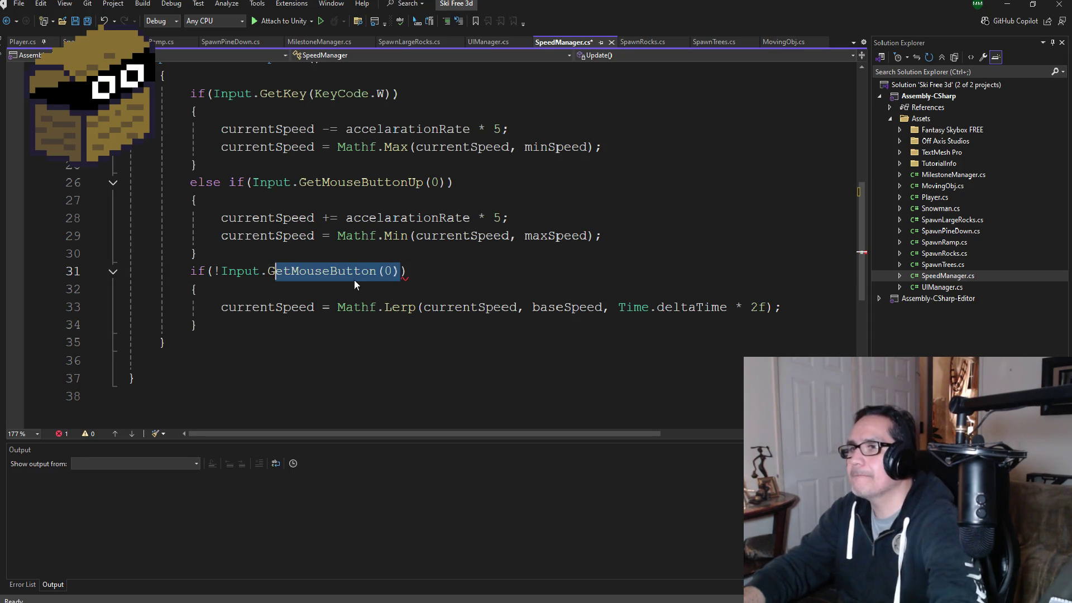
{"action": "left_click", "coordinate": [371, 200]}
{"action": "scroll", "coordinate": [371, 244], "scroll_direction": "up", "scroll_amount": 2}
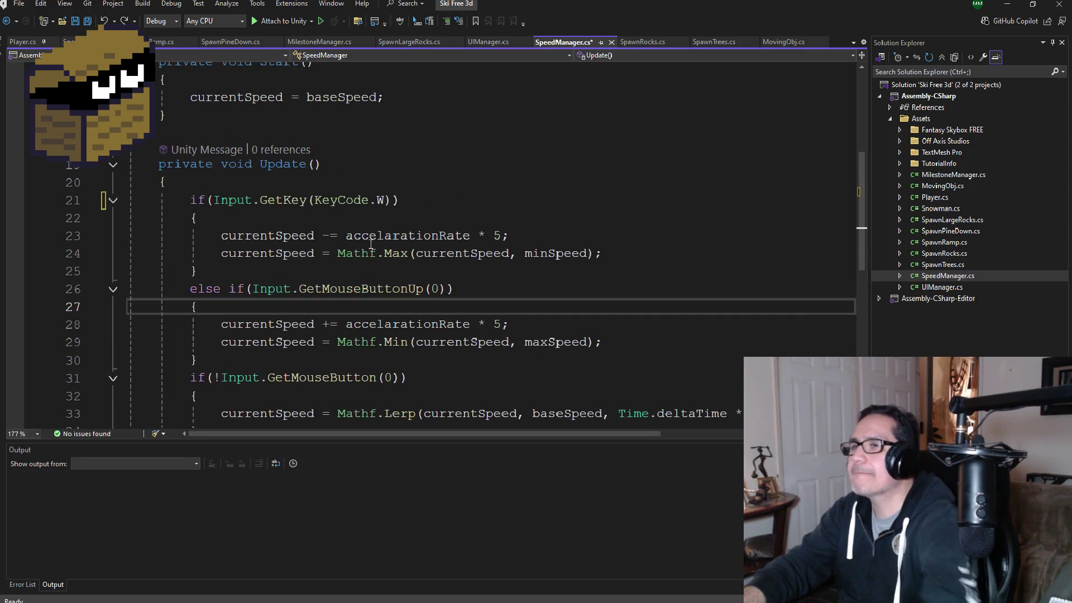
{"action": "key", "text": "ctrl+z"}
{"action": "key", "text": "ctrl+z"}
{"action": "key", "text": "ctrl+z"}
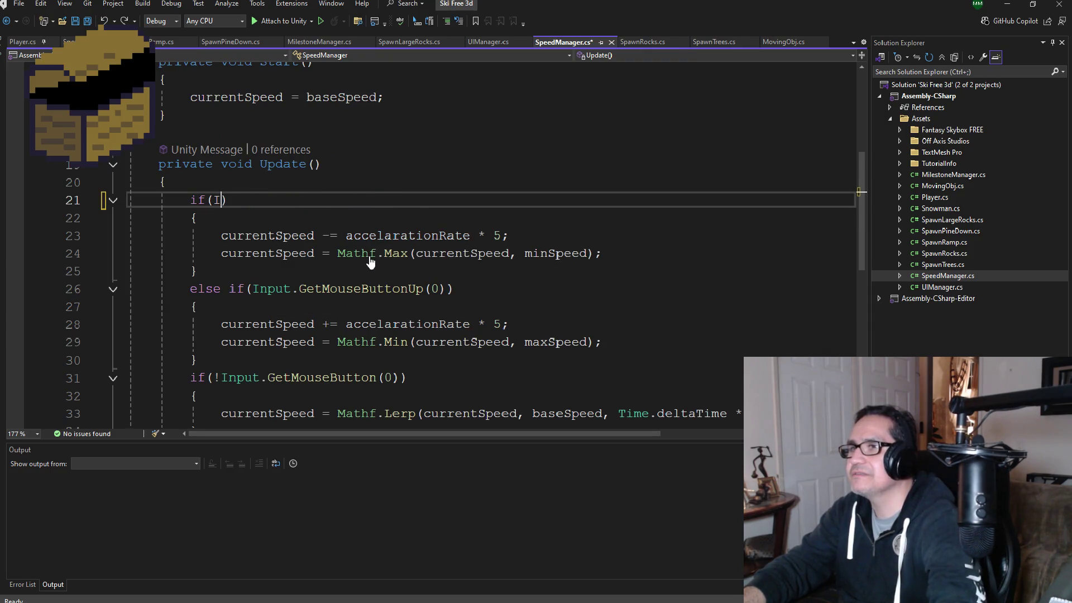
{"action": "key", "text": "ctrl+z"}
{"action": "scroll", "coordinate": [369, 260], "scroll_direction": "down", "scroll_amount": 2}
{"action": "left_click", "coordinate": [364, 260]}
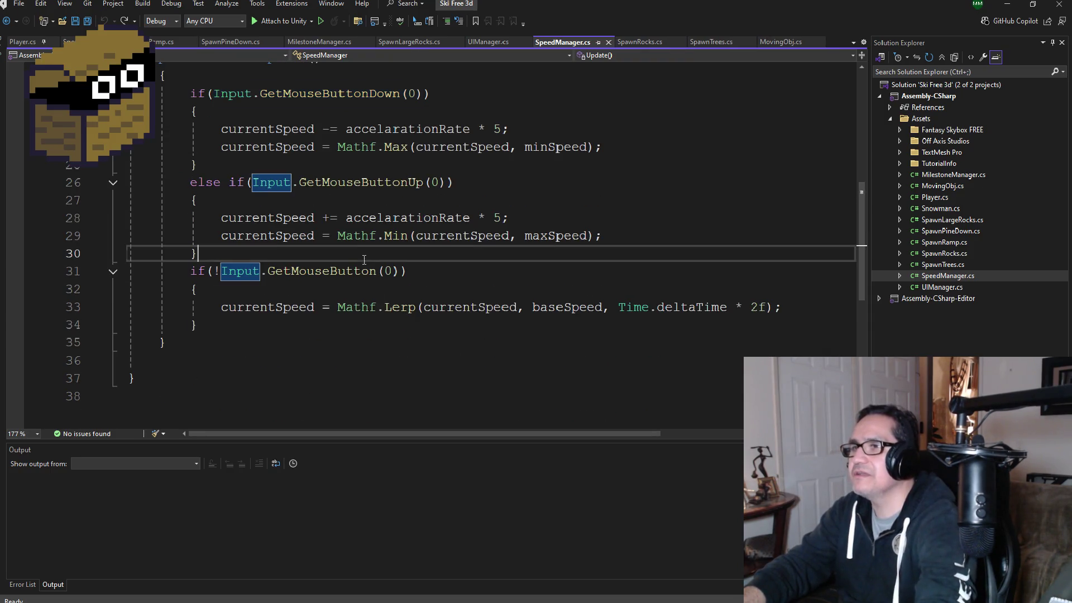
{"action": "mouse_move", "coordinate": [372, 270]}
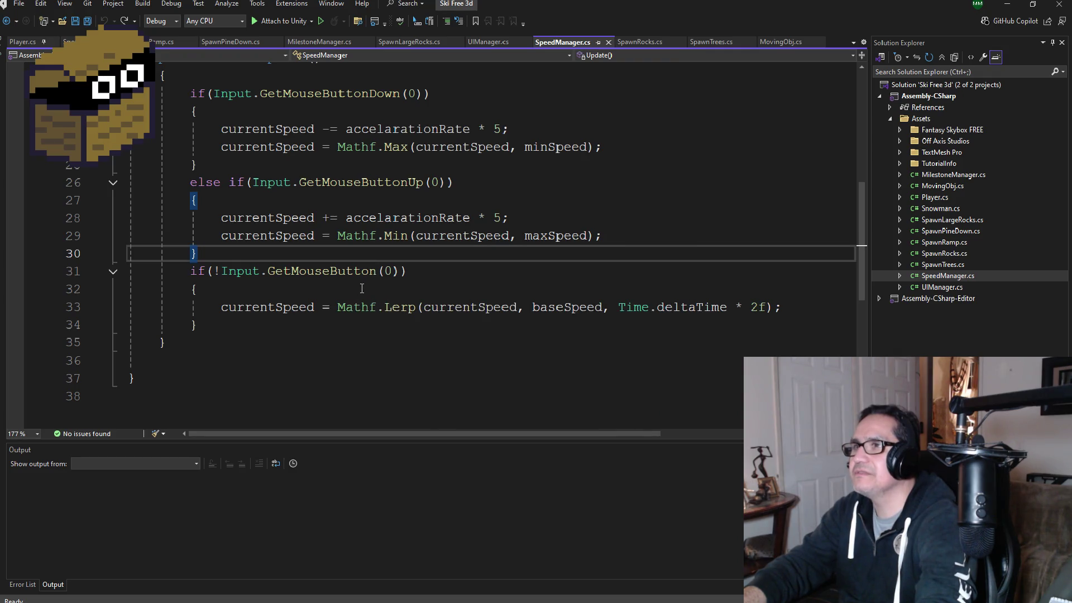
{"action": "scroll", "coordinate": [370, 279], "scroll_direction": "up", "scroll_amount": 1}
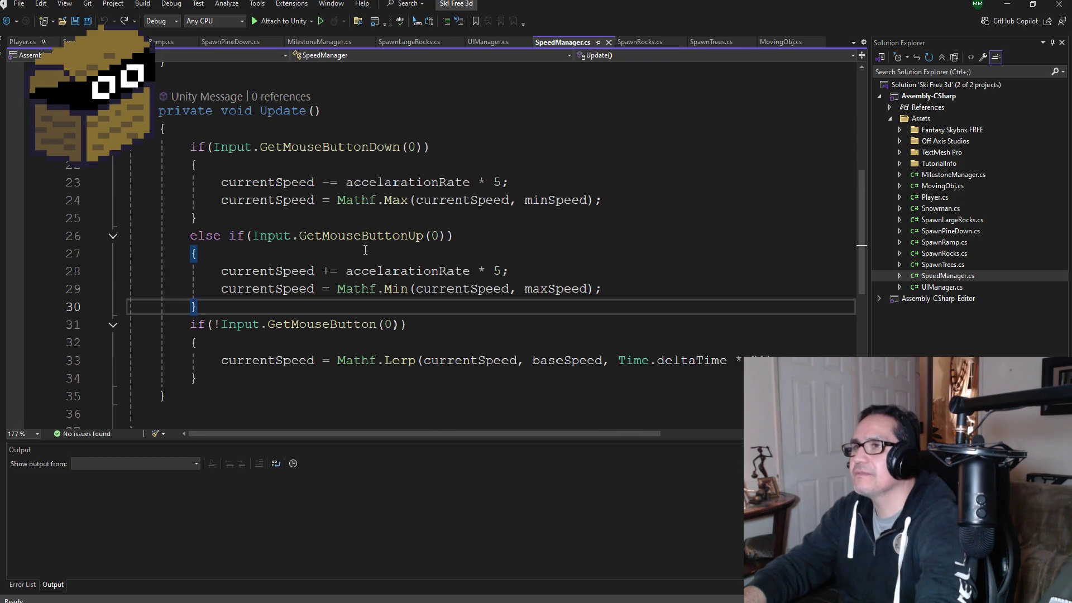
{"action": "left_click", "coordinate": [372, 147]}
{"action": "mouse_move", "coordinate": [406, 195]}
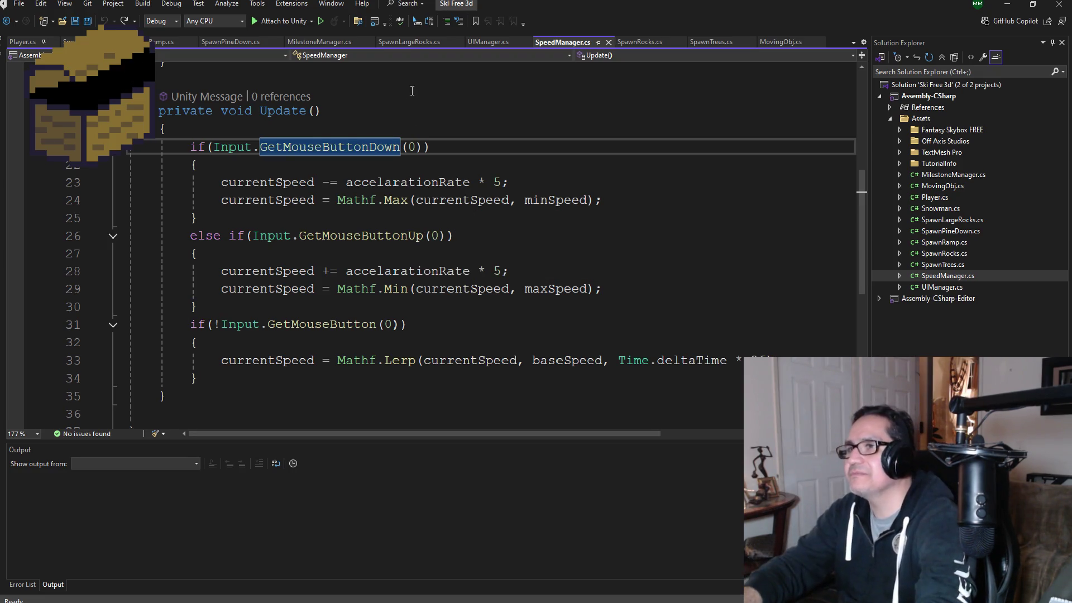
{"action": "left_click_drag", "start_coordinate": [423, 147], "coordinate": [214, 146]}
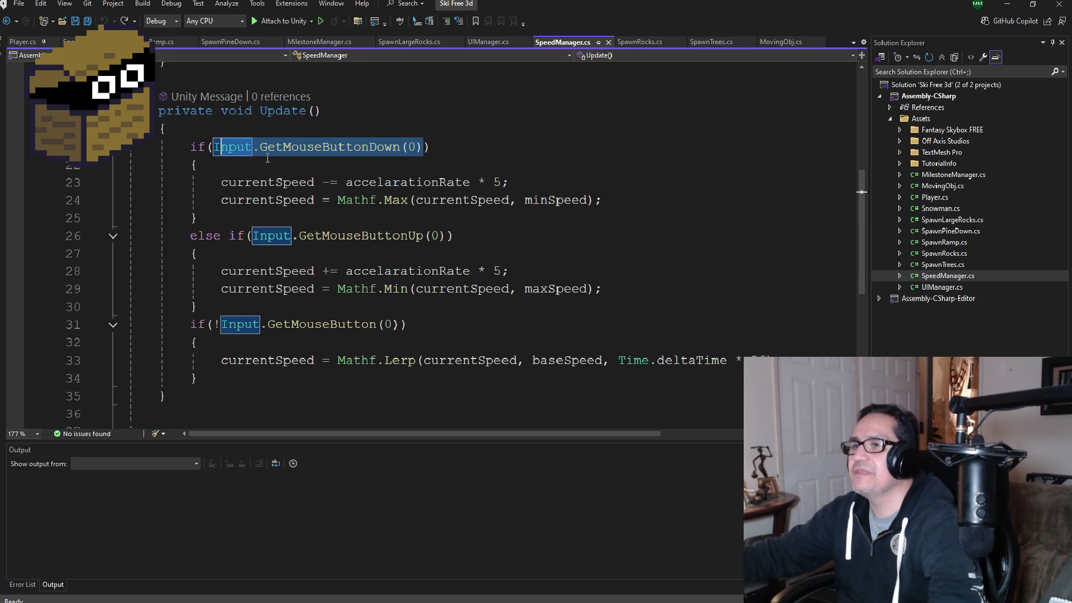
- Change line 21's condition to Input.GetKeyDown(KeyCode.S)
{"action": "key", "text": "BackSpace"}
{"action": "type", "text": "Input.GetKey(KeyCode.S"}
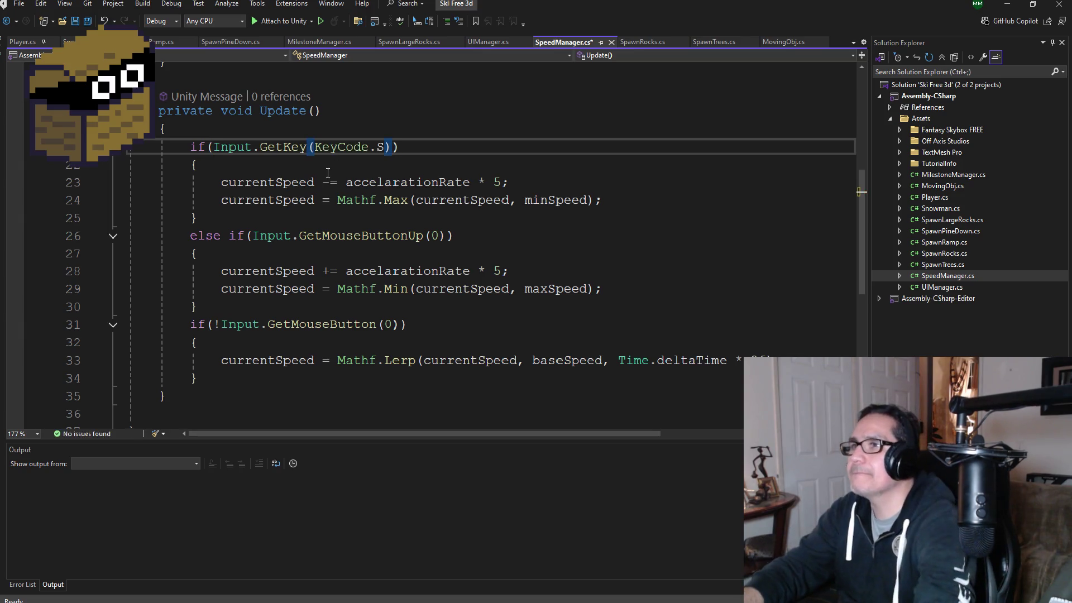
{"action": "left_click", "coordinate": [311, 147]}
{"action": "type", "text": "Down"}
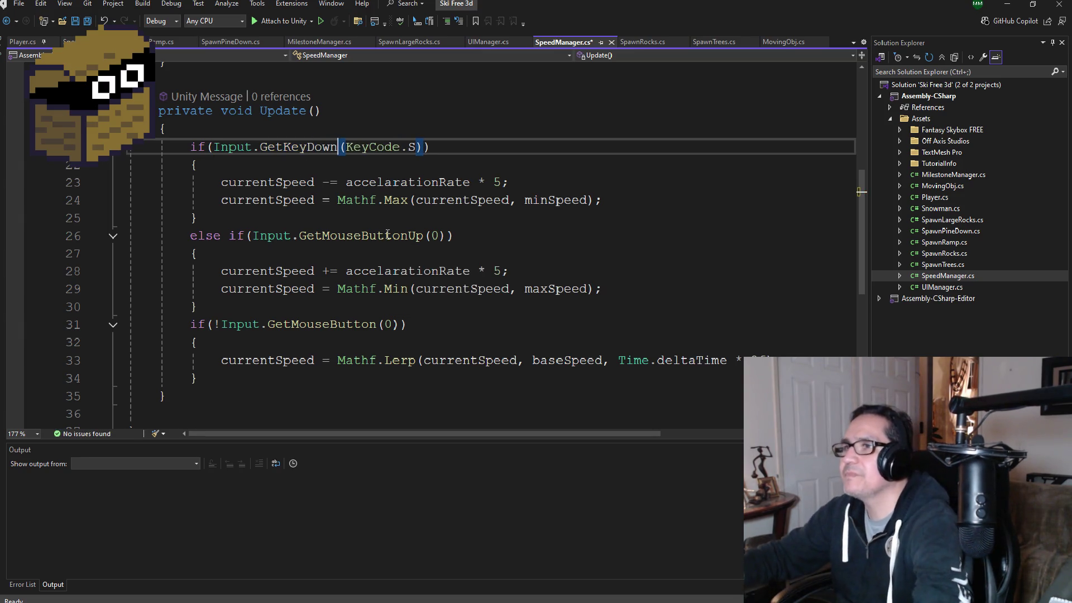
{"action": "left_click", "coordinate": [380, 219]}
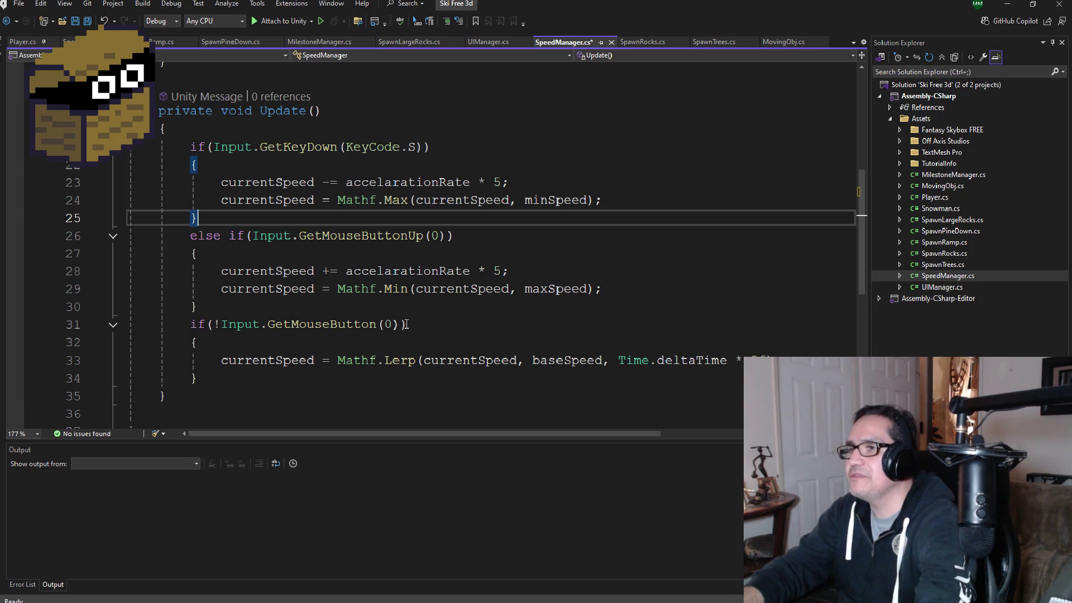
- Change line 31's condition to !Input.GetKey(KeyCode.W)
{"action": "left_click_drag", "start_coordinate": [399, 324], "coordinate": [217, 326]}
{"action": "key", "text": "BackSpace"}
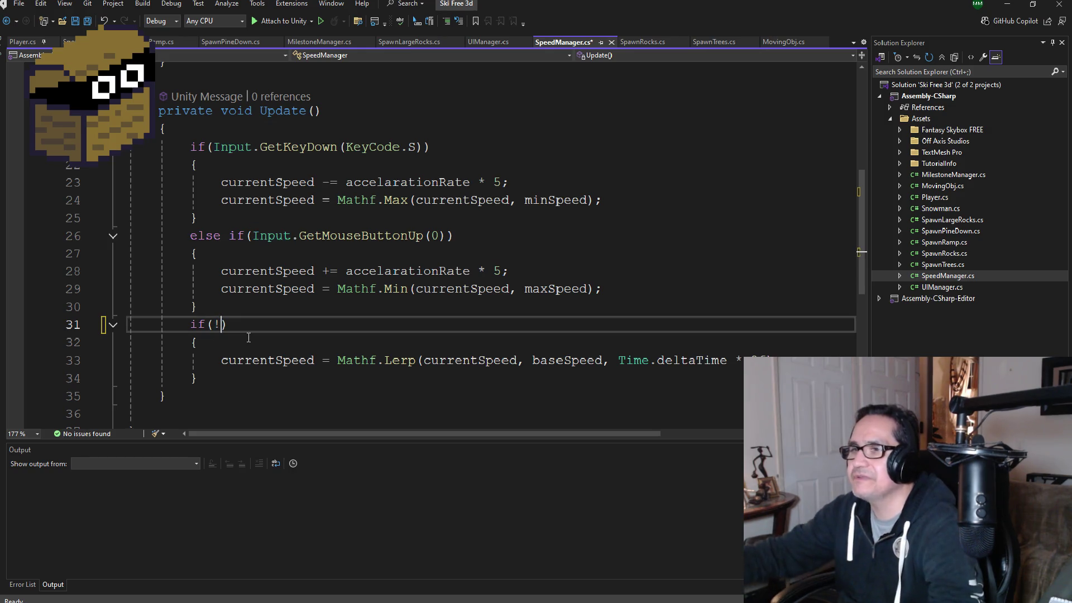
{"action": "type", "text": "Input.GetKey(KeyCode.S)"}
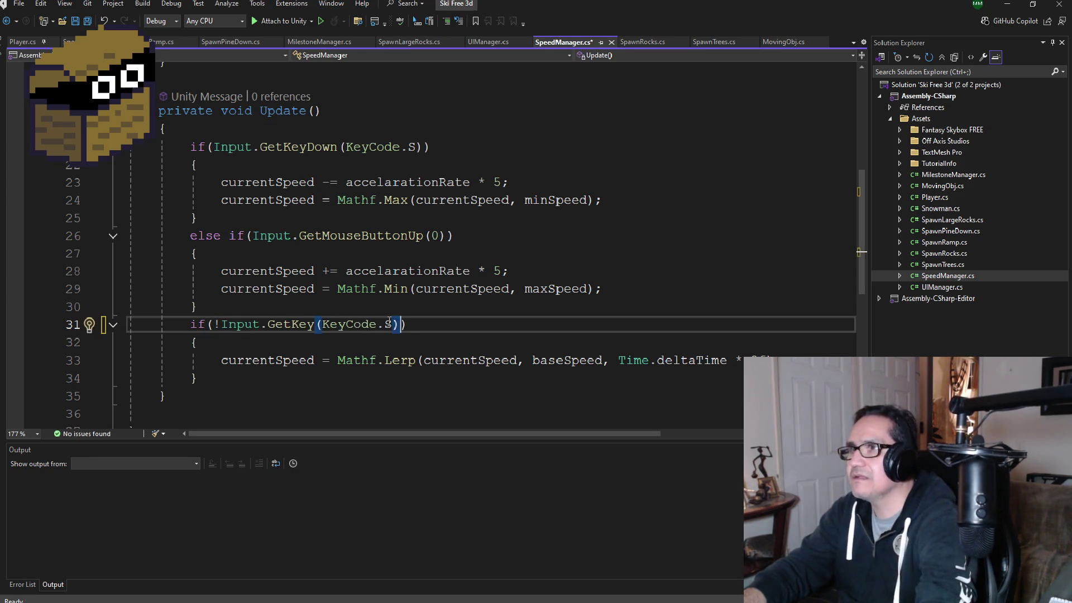
{"action": "left_click", "coordinate": [389, 323]}
{"action": "key", "text": "BackSpace"}
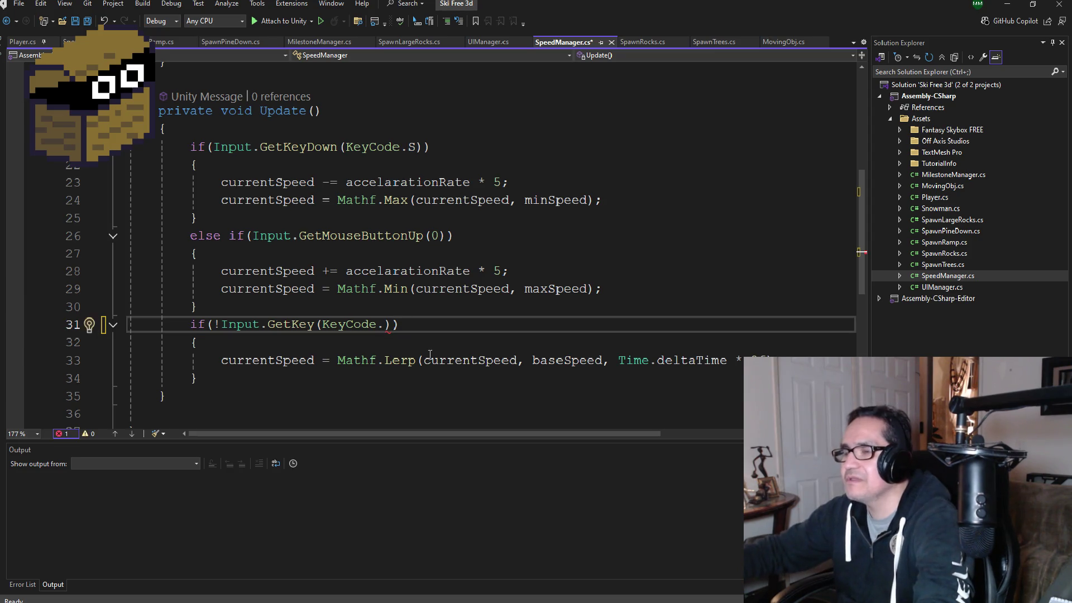
{"action": "type", "text": "Up"}
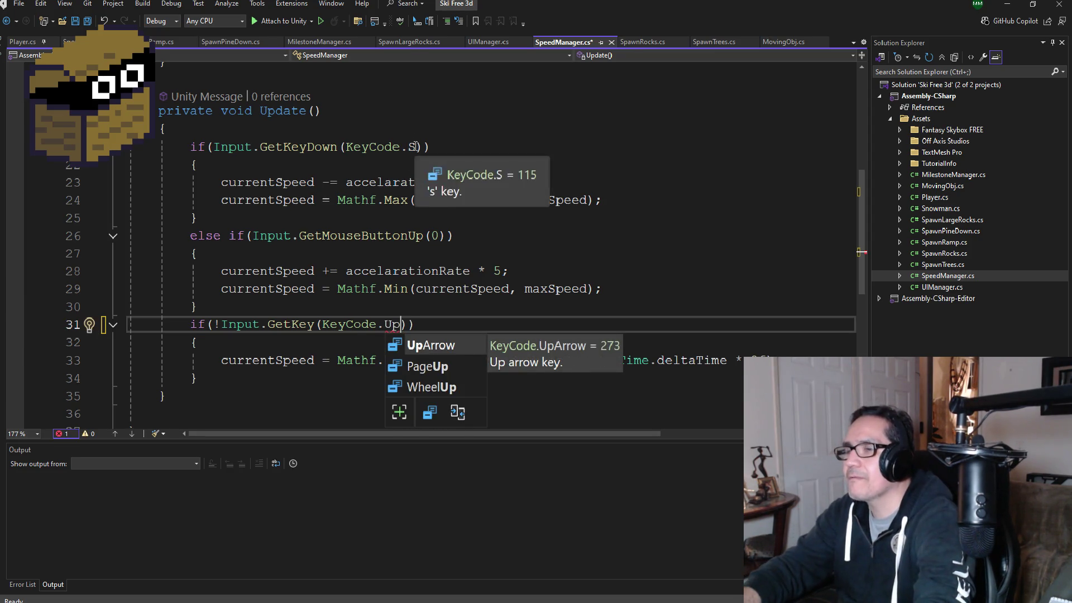
{"action": "left_click", "coordinate": [415, 147]}
{"action": "left_click", "coordinate": [401, 335]}
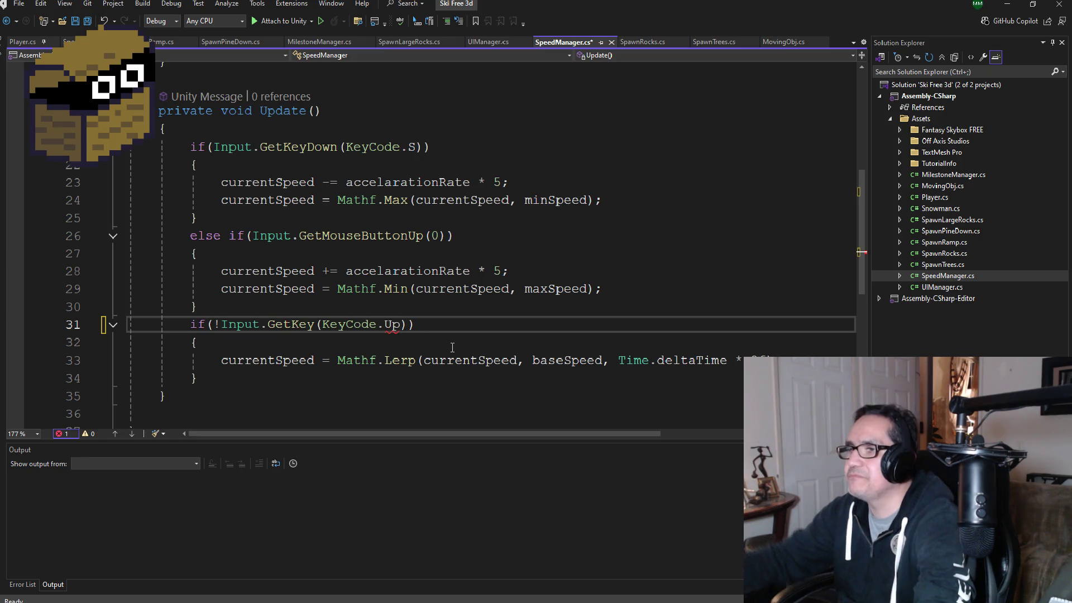
{"action": "key", "text": "BackSpace"}
{"action": "key", "text": "BackSpace"}
{"action": "type", "text": "W"}
- Switch line 21's key code from S to W, making it Input.GetKeyDown(KeyCode.W)
{"action": "left_click", "coordinate": [416, 146]}
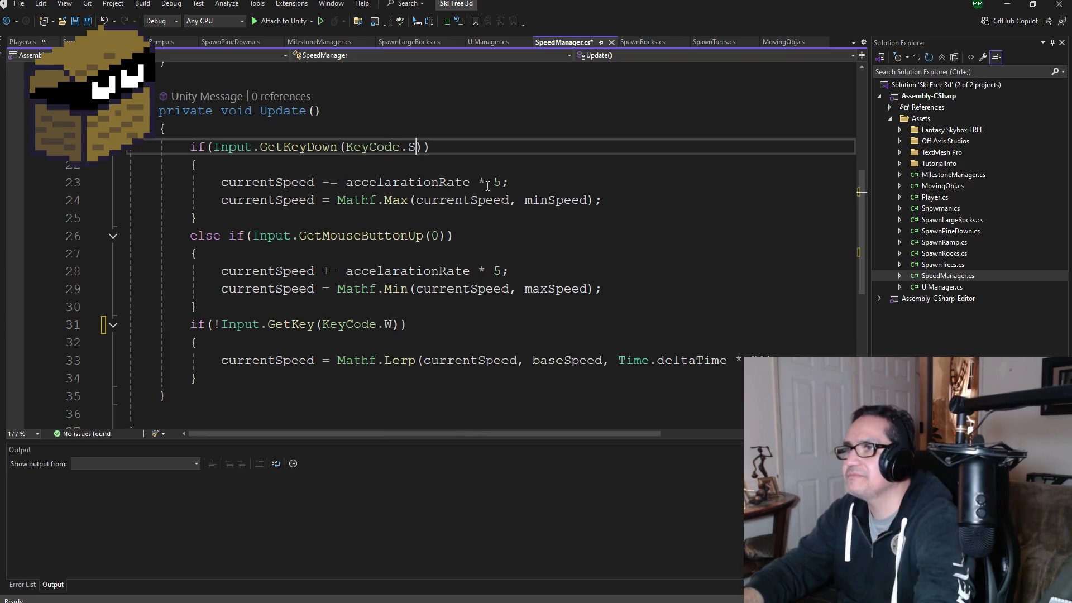
{"action": "key", "text": "BackSpace"}
{"action": "type", "text": "W"}
{"action": "left_click", "coordinate": [314, 235]}
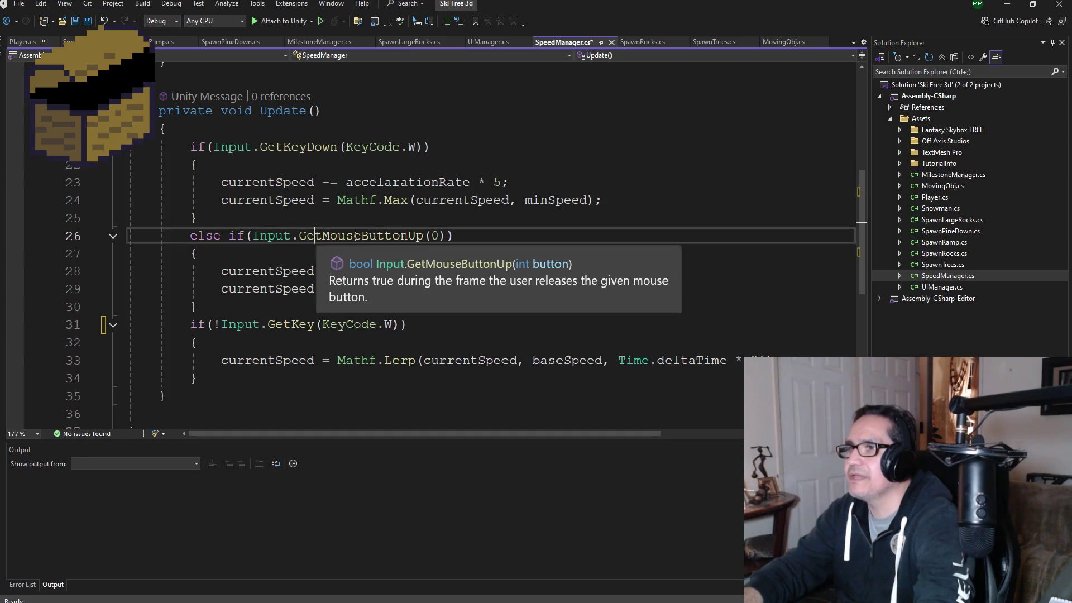
- Replace line 26's Input.GetMouseButtonUp(0) with Input.GetKeyUp(KeyCode.S), removing the extra parenthesis
{"action": "double_click", "coordinate": [356, 236]}
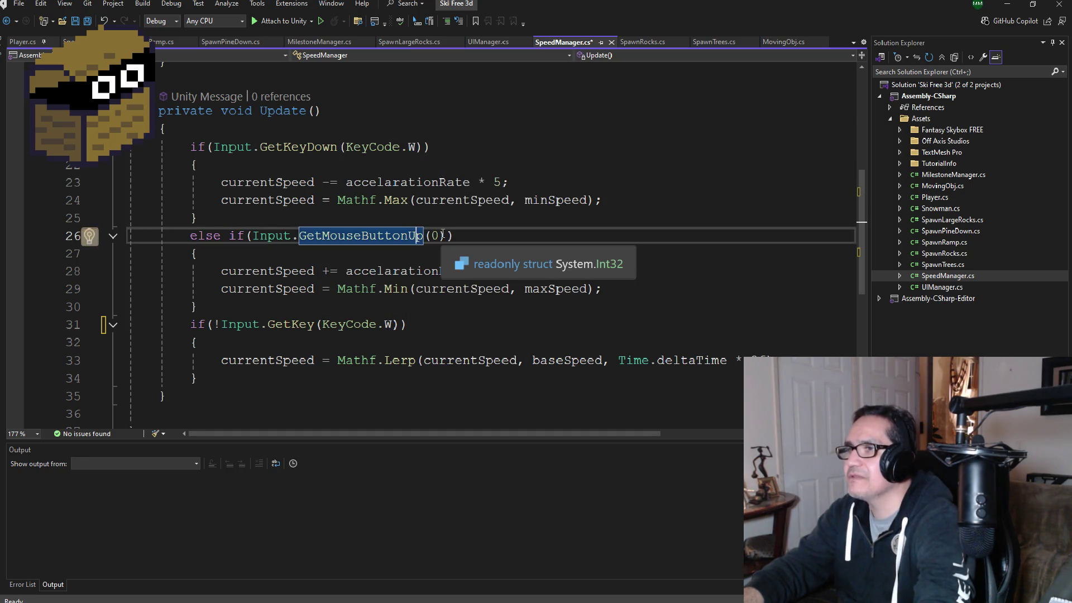
{"action": "left_click_drag", "start_coordinate": [440, 235], "coordinate": [256, 237]}
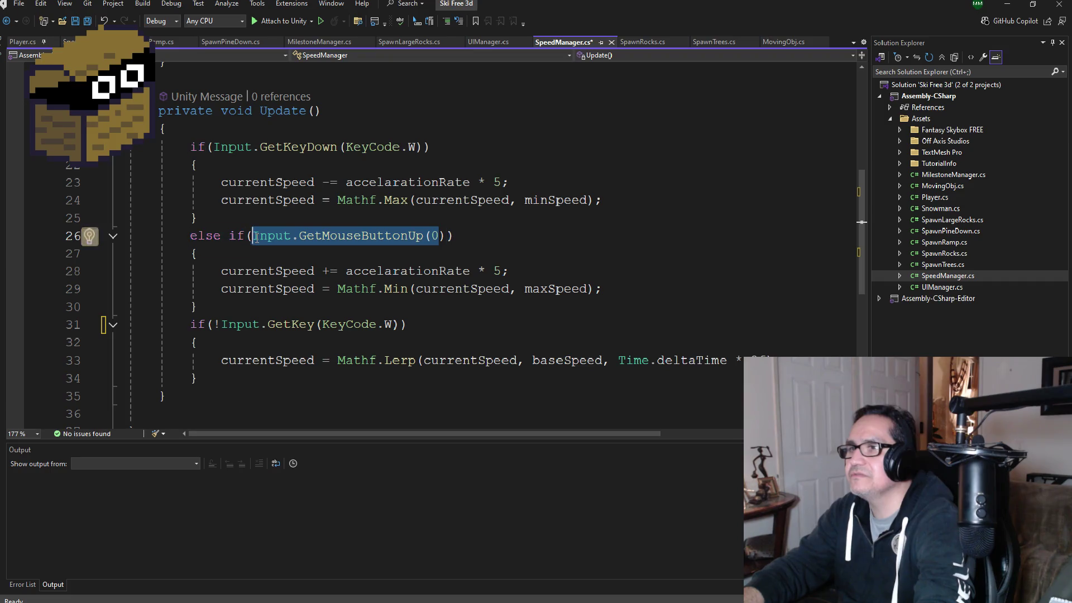
{"action": "key", "text": "BackSpace"}
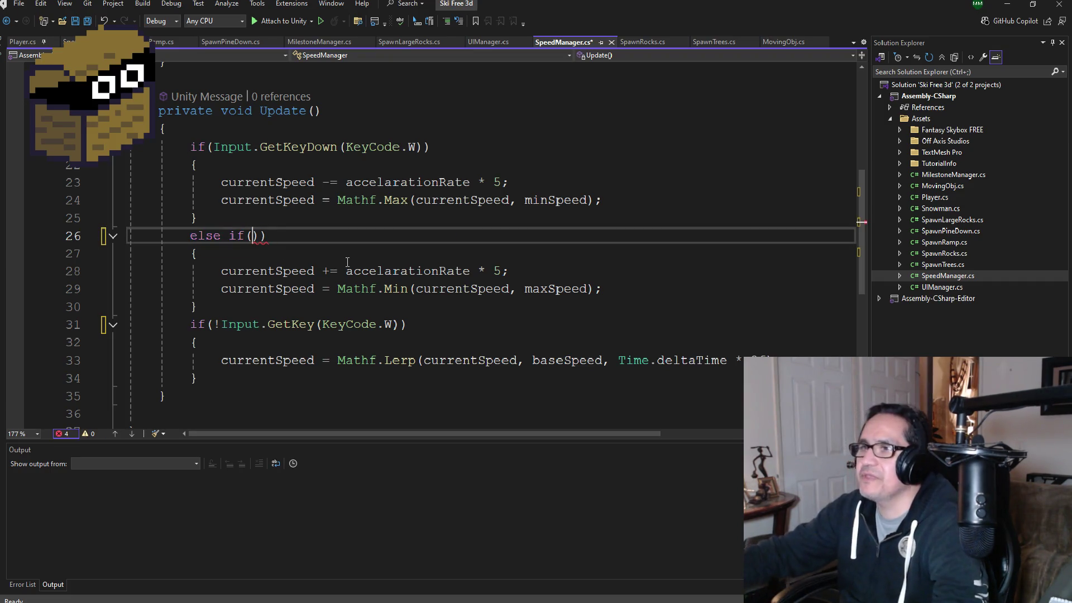
{"action": "type", "text": "Input.GetKey(KeyCode.S)"}
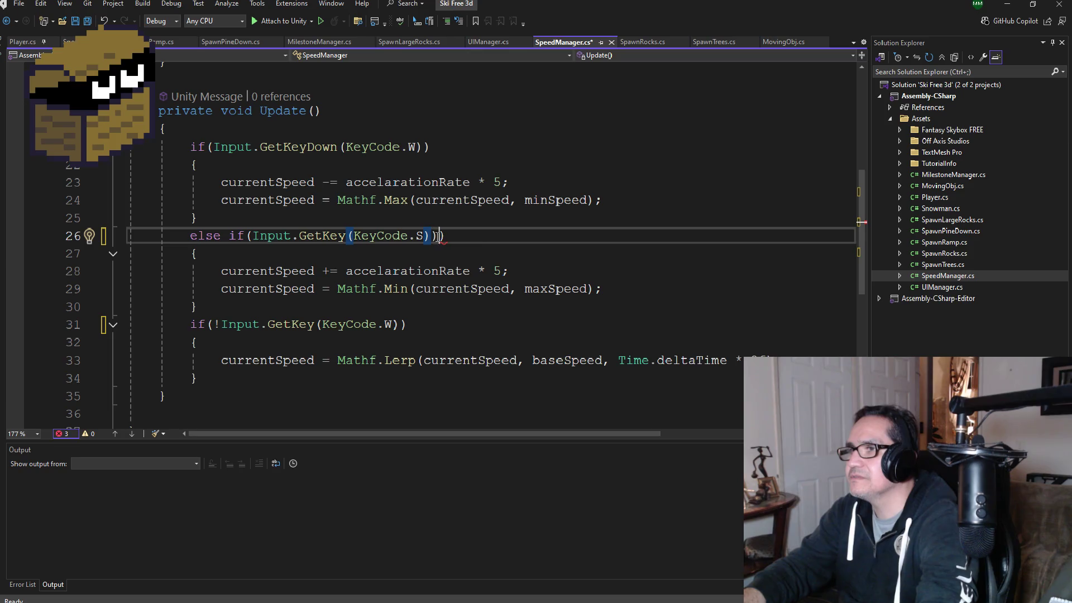
{"action": "key", "text": "Delete"}
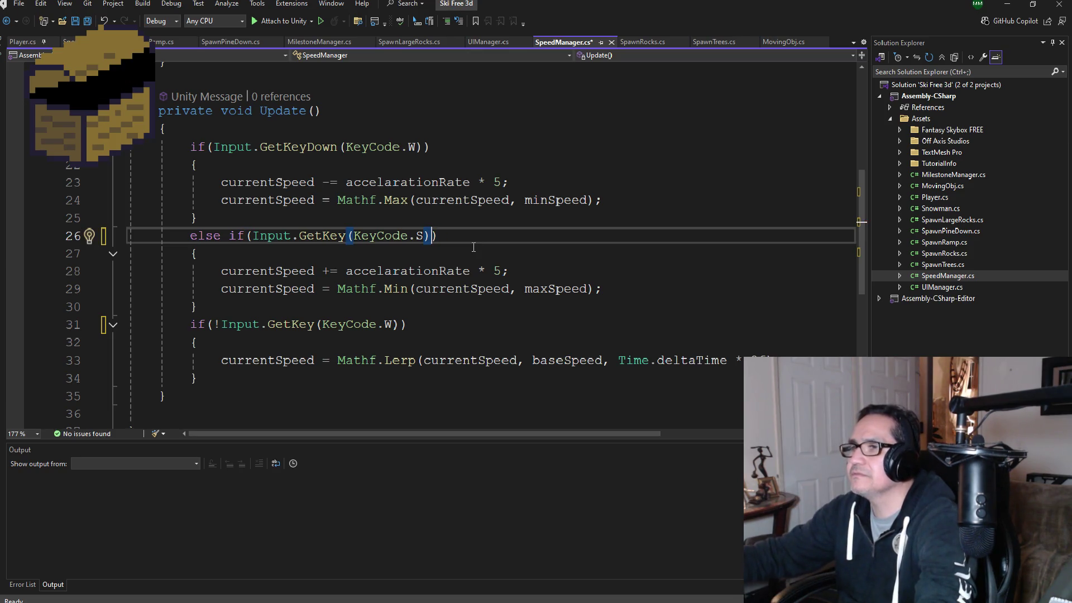
{"action": "key", "text": "ctrl+Left"}
{"action": "key", "text": "ctrl+Left"}
{"action": "key", "text": "ctrl+Left"}
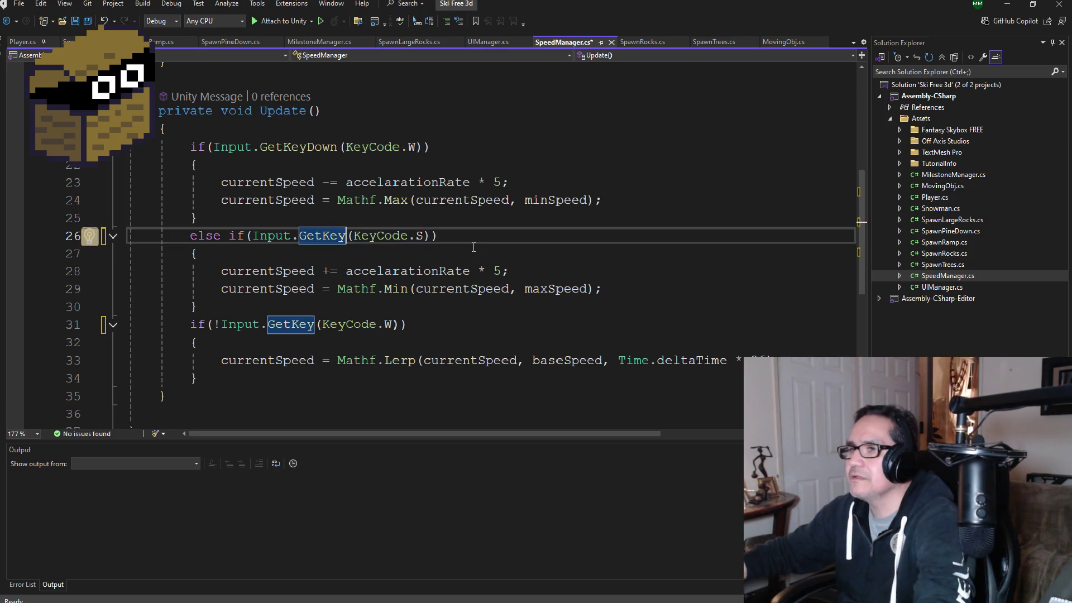
{"action": "type", "text": "Up"}
- Save SpeedManager.cs and return to the Ski Free 3d Unity editor
{"action": "left_click", "coordinate": [395, 288]}
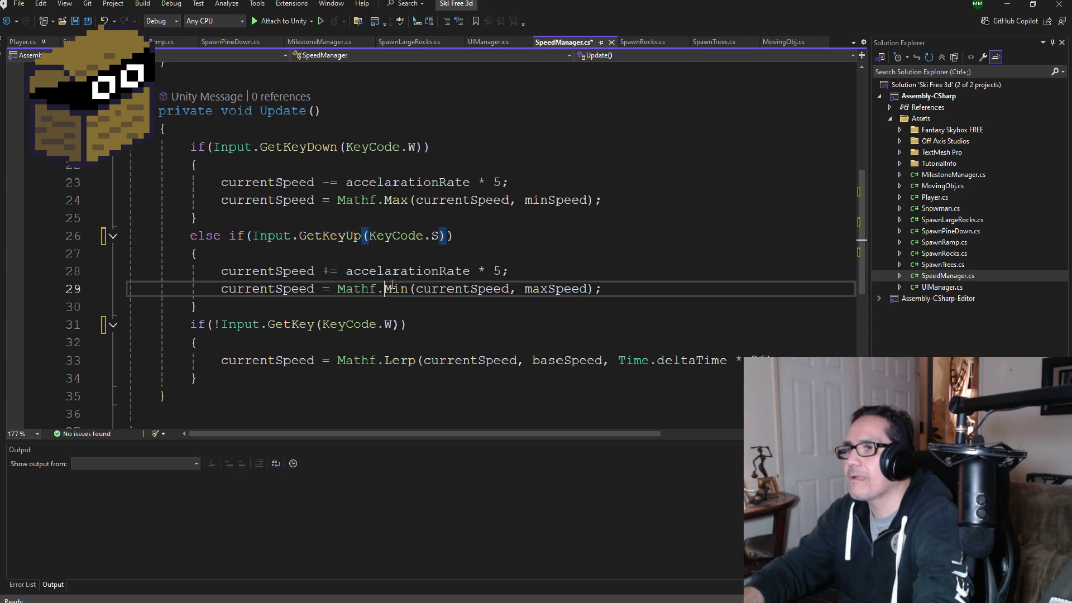
{"action": "double_click", "coordinate": [396, 288]}
{"action": "key", "text": "ctrl+s"}
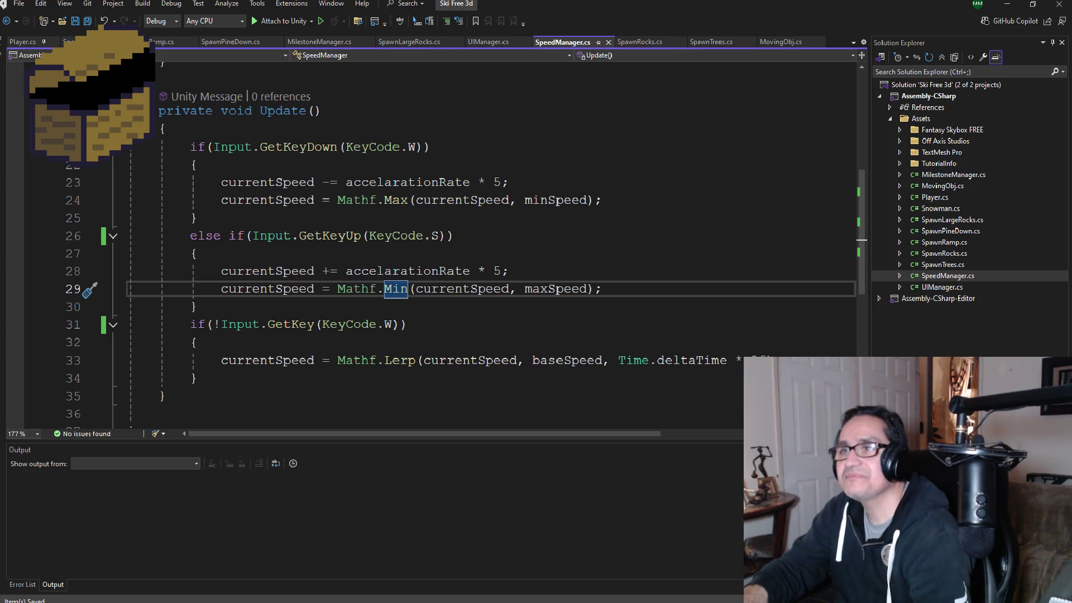
{"action": "scroll", "coordinate": [396, 321], "scroll_direction": "up", "scroll_amount": 5}
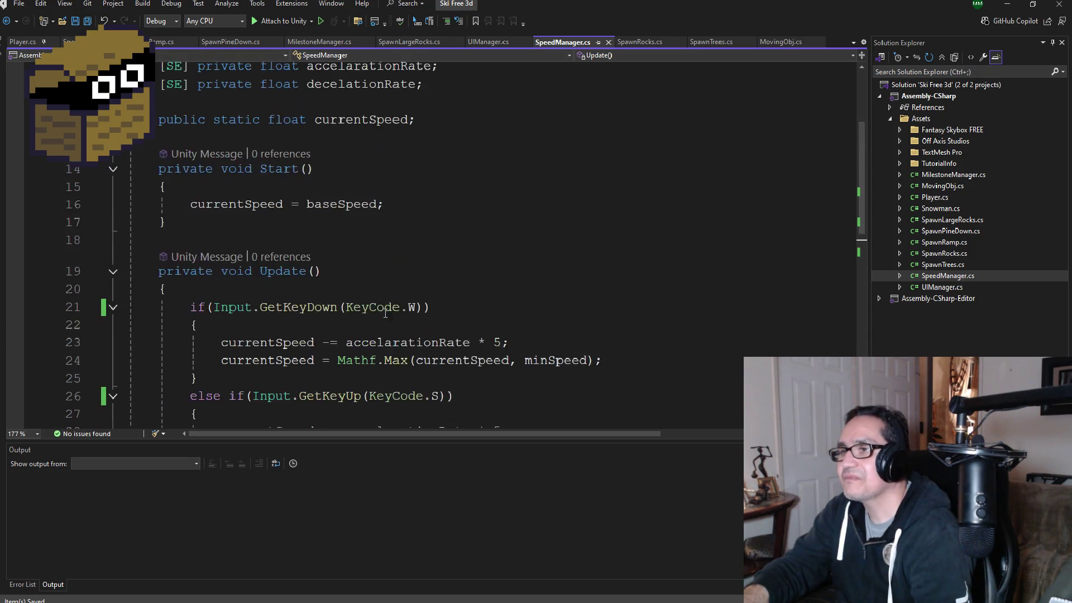
{"action": "scroll", "coordinate": [446, 301], "scroll_direction": "down", "scroll_amount": 6}
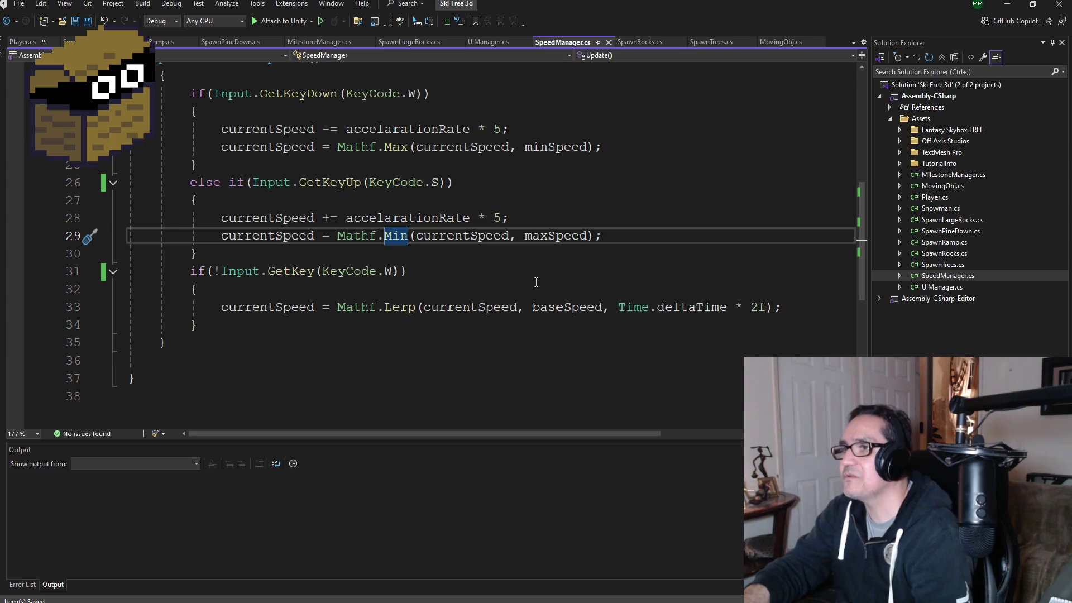
{"action": "left_click", "coordinate": [1006, 4]}
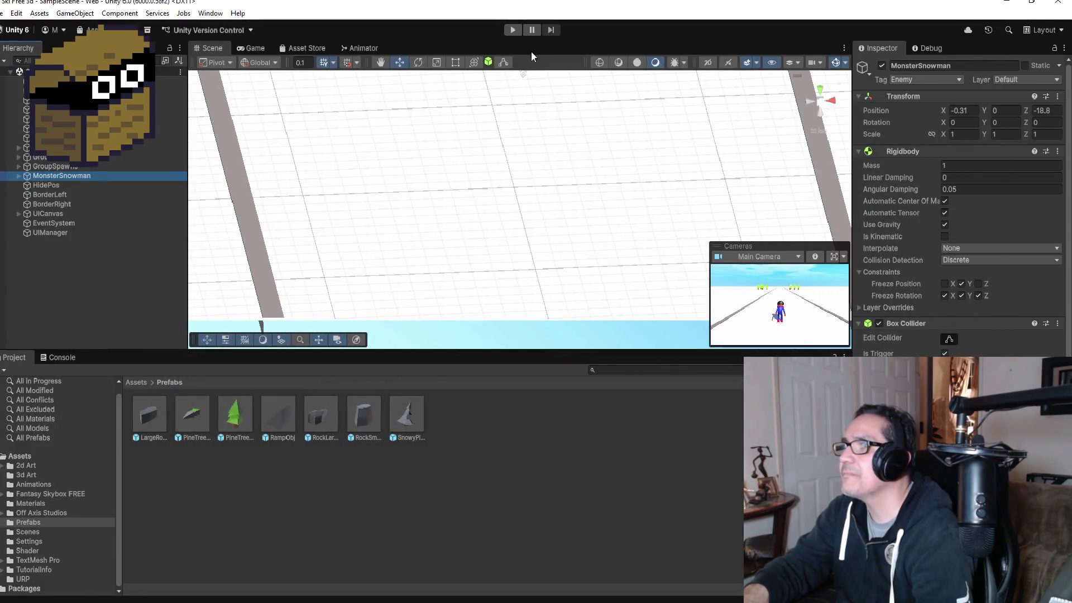
- Play-test the keyboard speed controls, steering right and left, then stop at distance 12.97939
{"action": "left_click", "coordinate": [513, 31]}
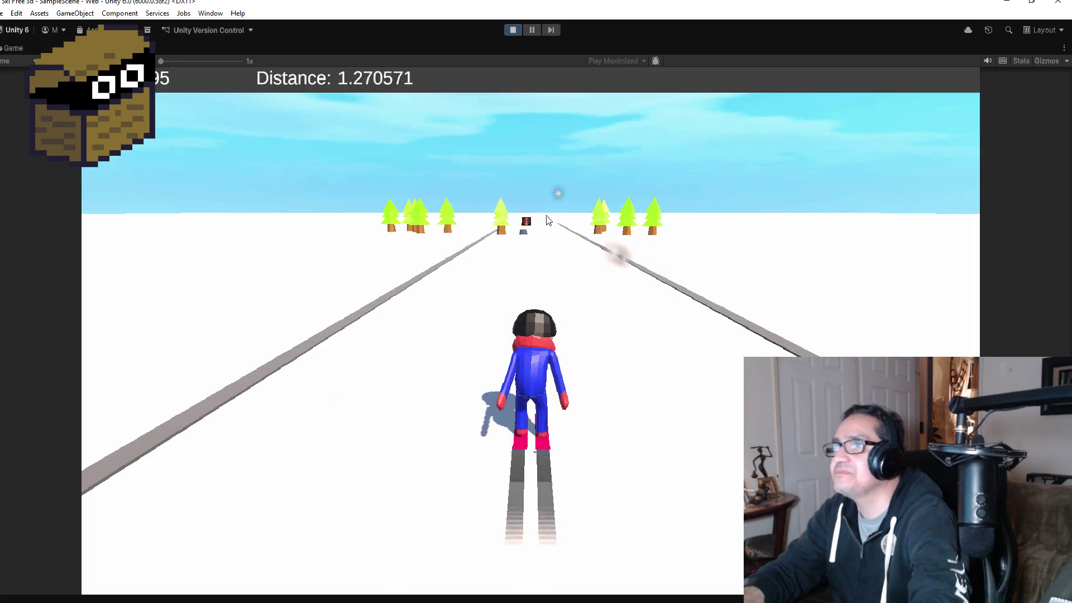
{"action": "key", "text": "Right"}
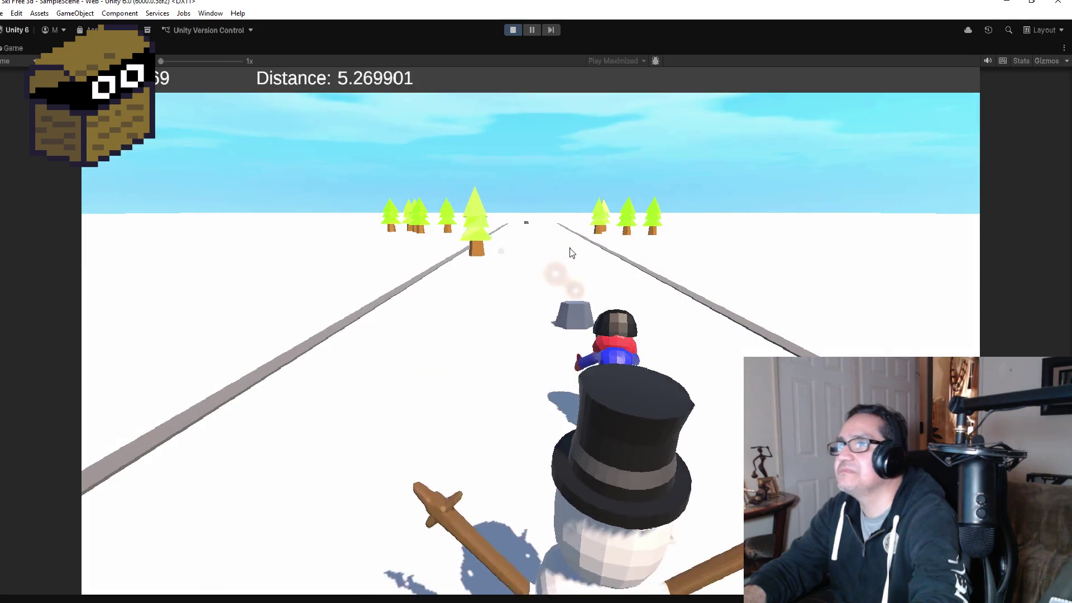
{"action": "key", "text": "Left"}
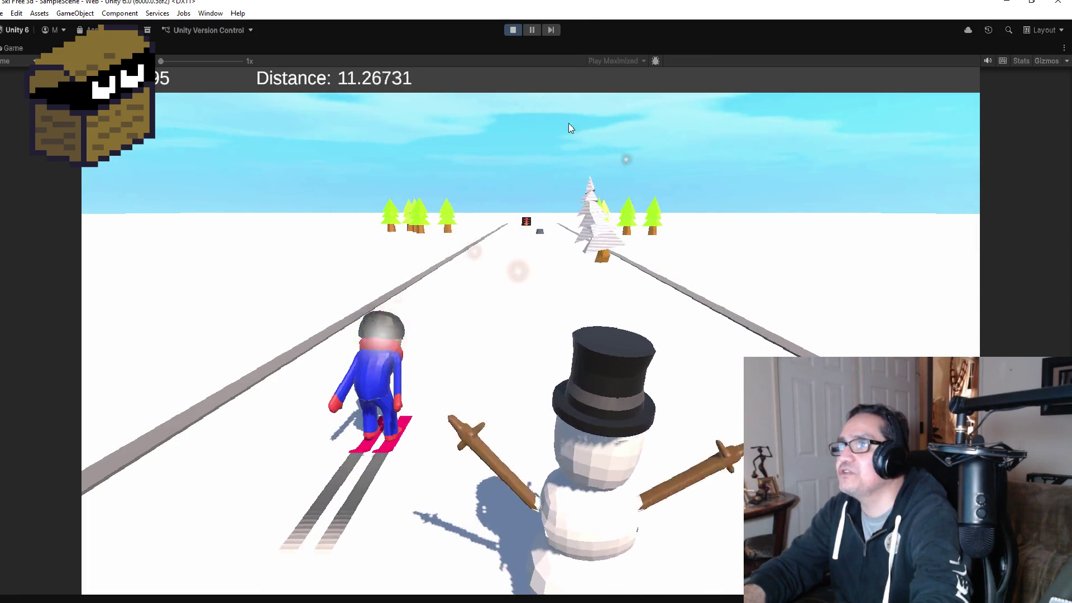
{"action": "left_click", "coordinate": [513, 30]}
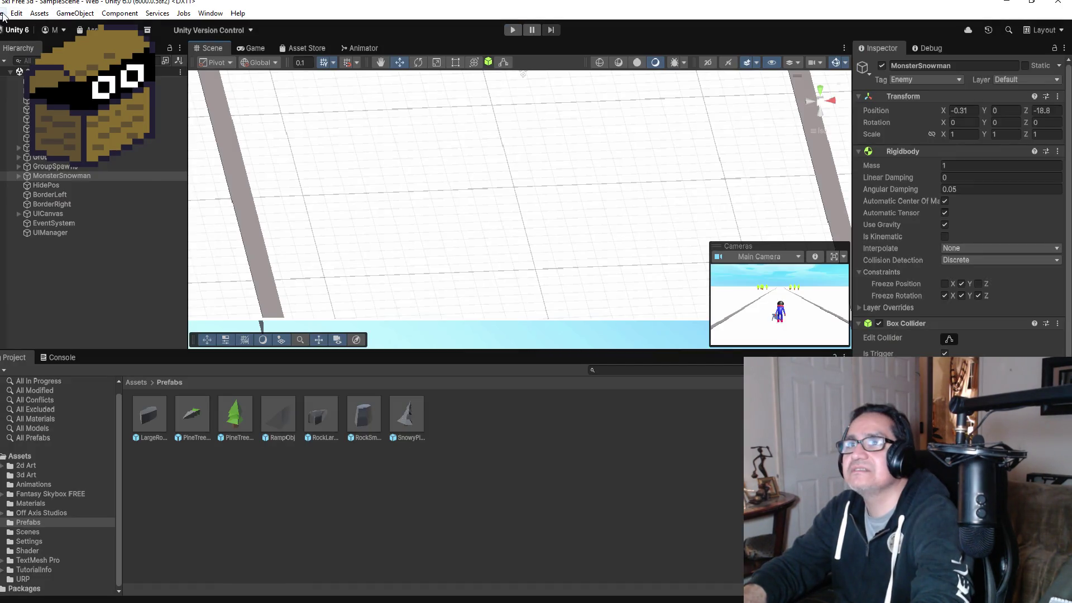
- Save the scene with File > Save and clear the object selection
{"action": "left_click", "coordinate": [3, 13]}
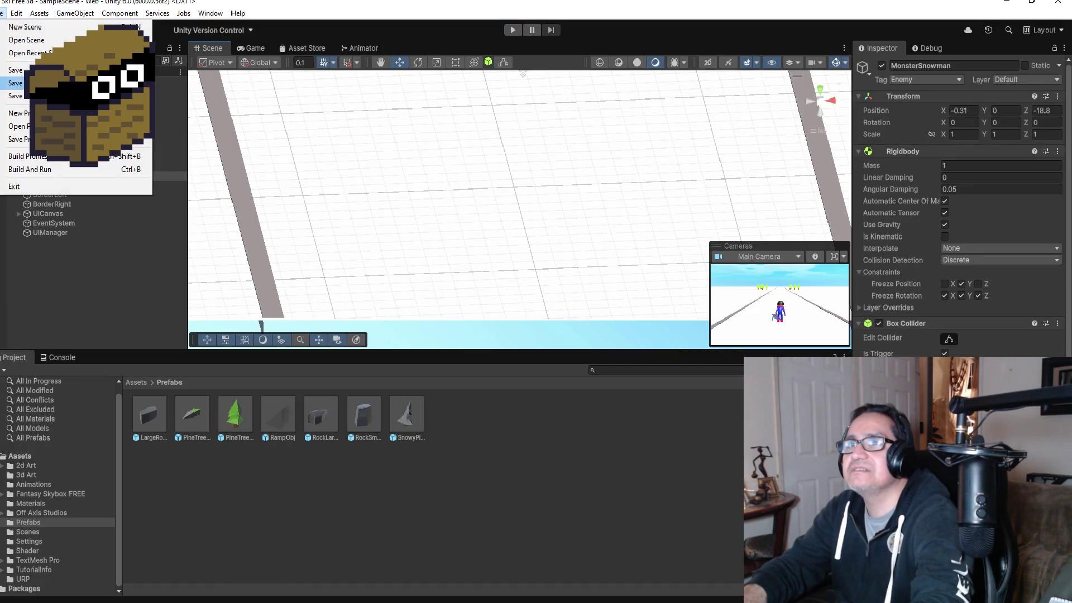
{"action": "left_click", "coordinate": [16, 70]}
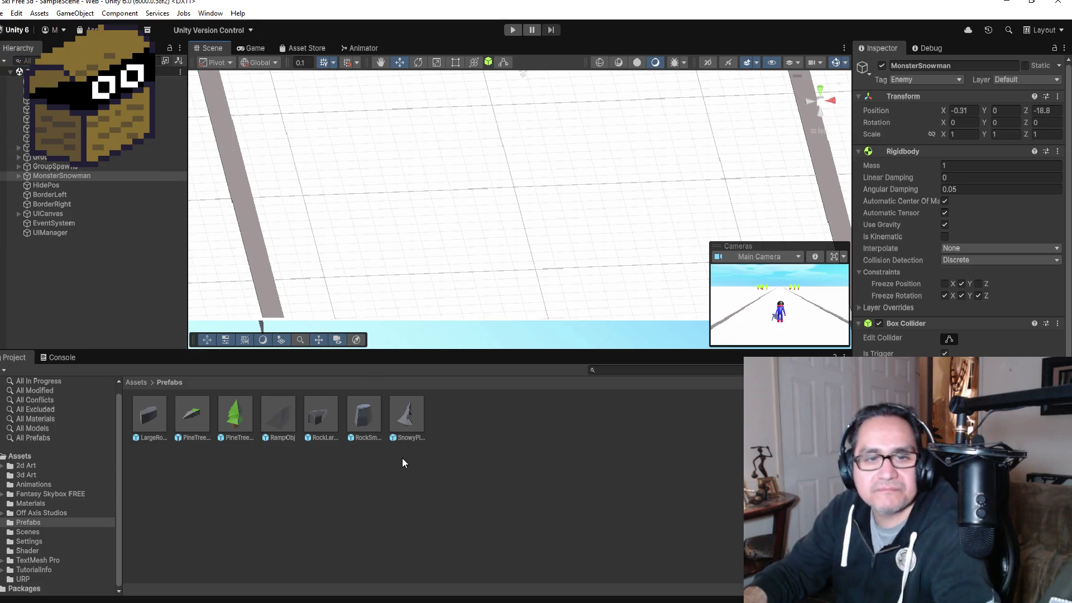
{"action": "left_click", "coordinate": [92, 282]}
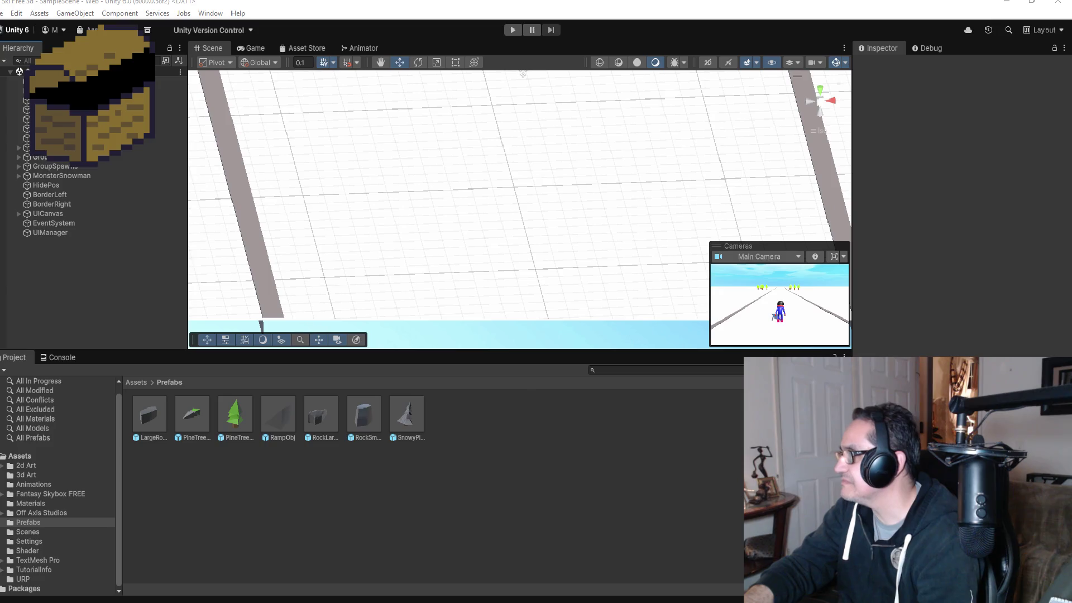
- Inspect PlayerSki, then MilestoneManager with milestones 30, 60, 90 and 0
{"action": "key", "text": "super+alt+d"}
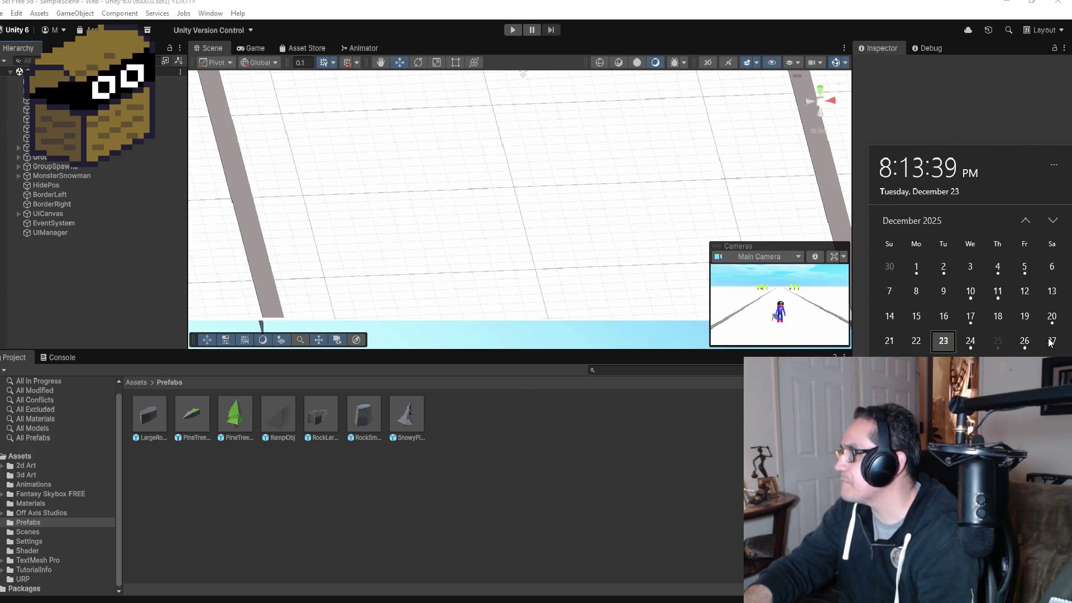
{"action": "left_click", "coordinate": [715, 495]}
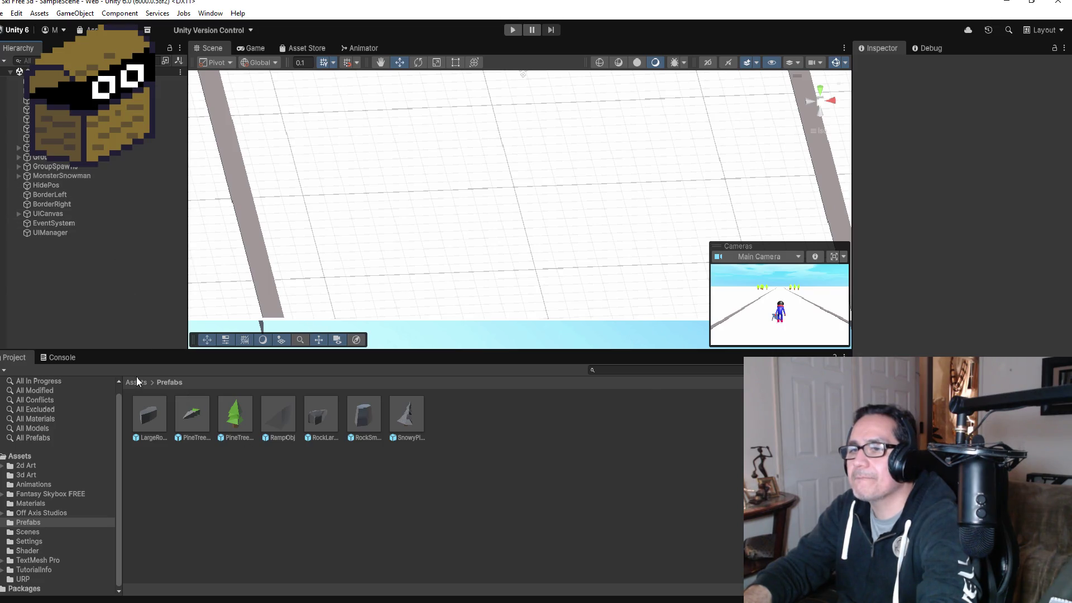
{"action": "left_click", "coordinate": [56, 147]}
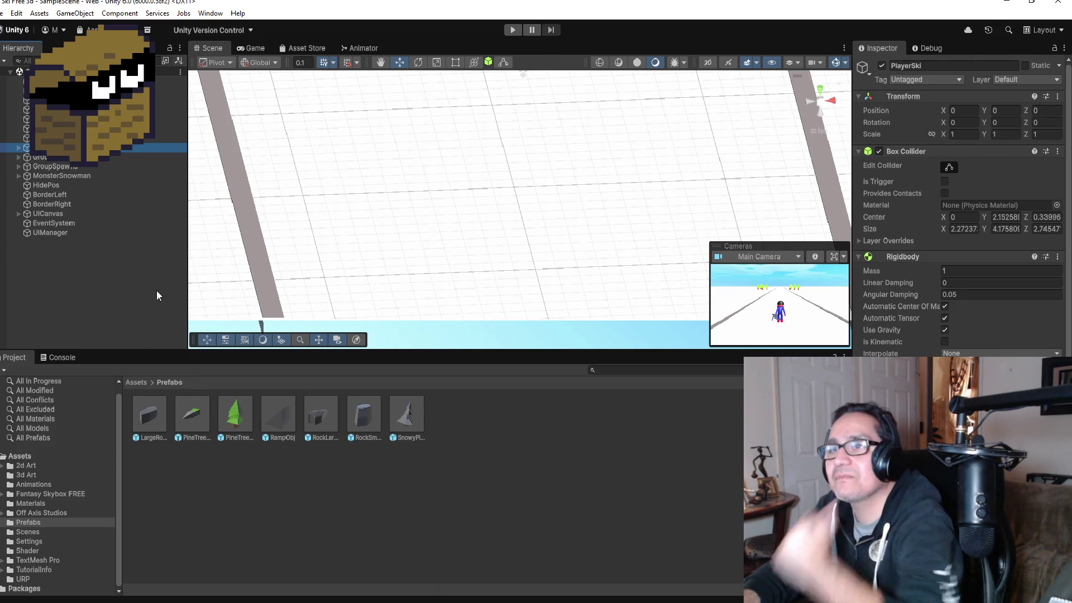
{"action": "left_click", "coordinate": [103, 109]}
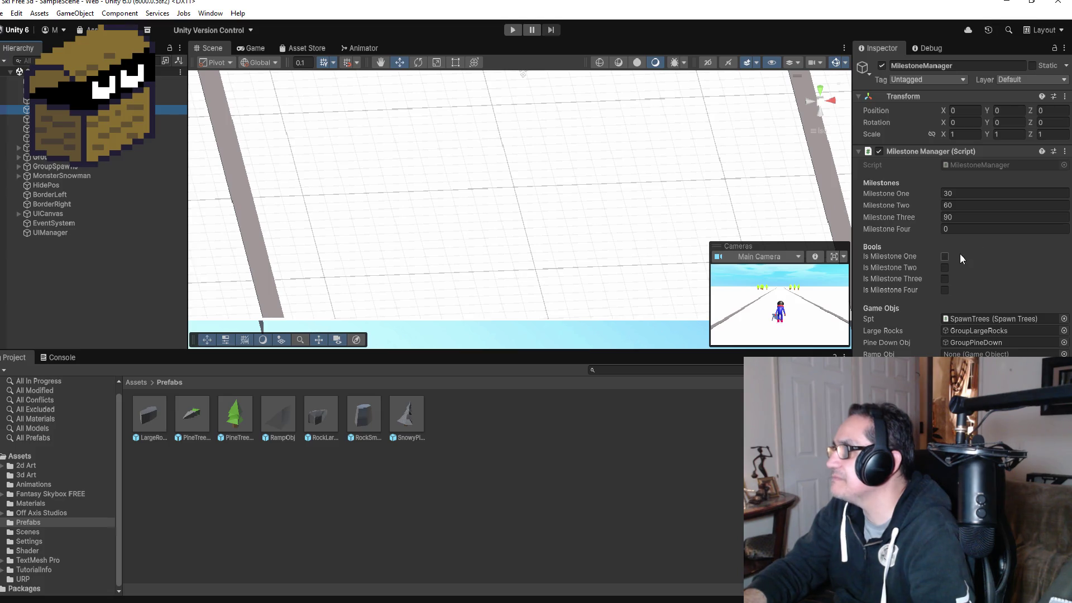
- Enter 100 as MilestoneManager's Milestone Four value and expand GroupSpawn in the Hierarchy
{"action": "left_click", "coordinate": [974, 229]}
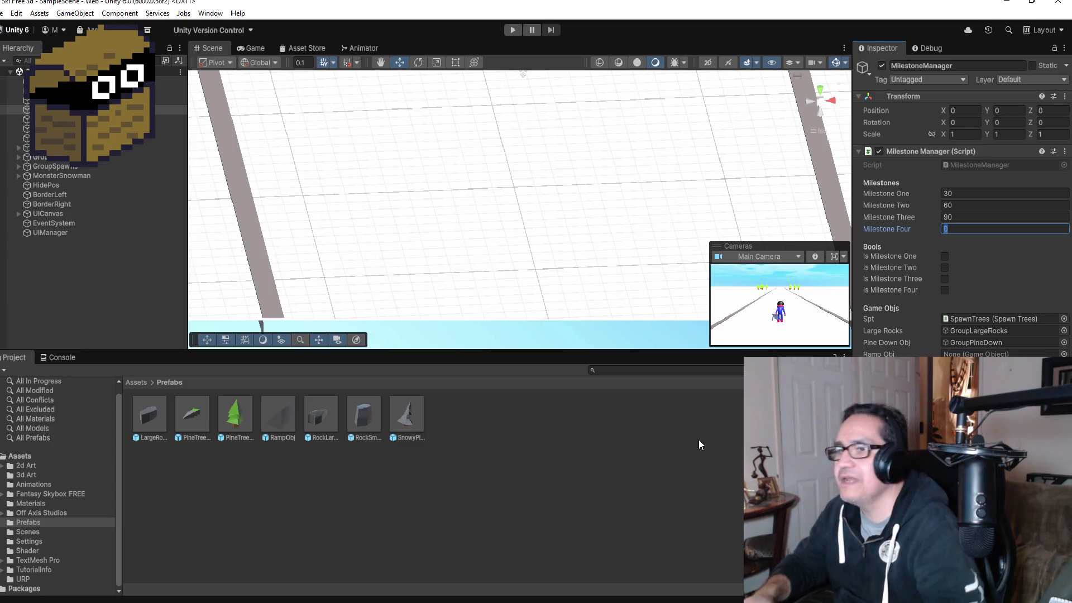
{"action": "type", "text": "100"}
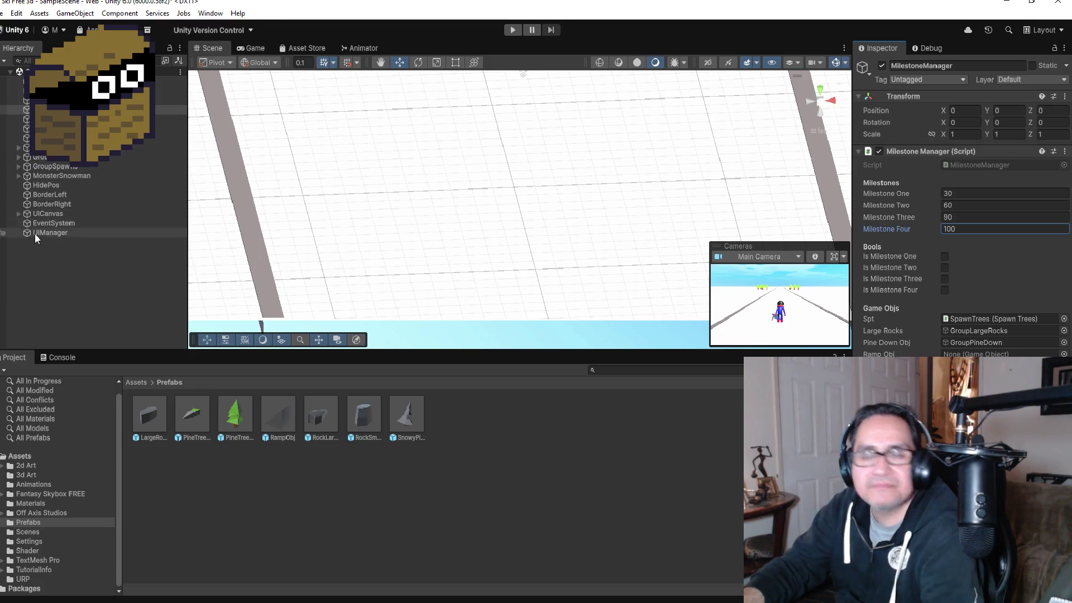
{"action": "left_click", "coordinate": [18, 166]}
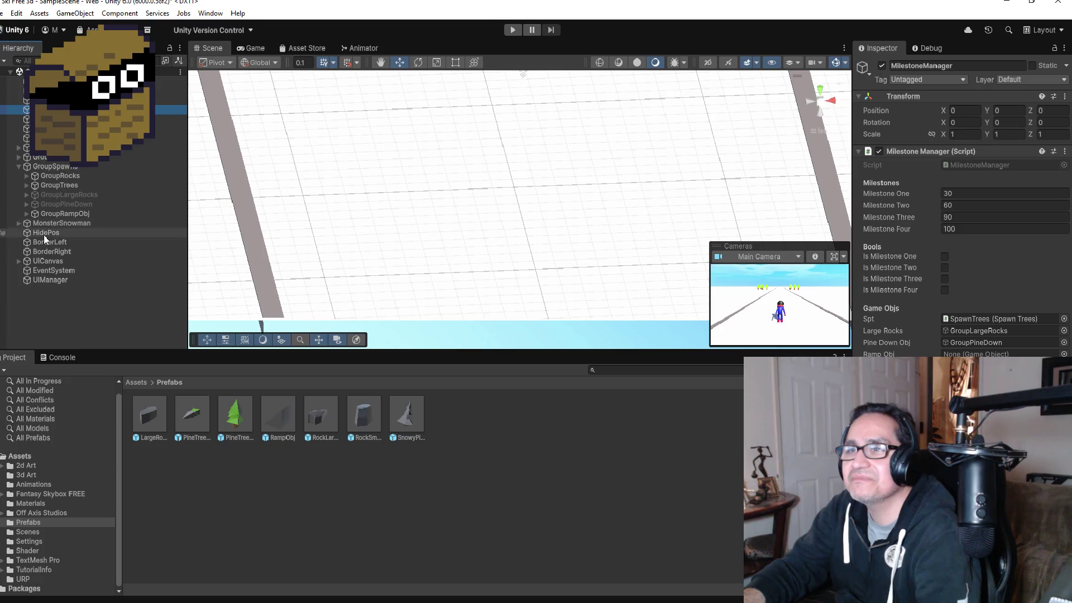
- Deactivate GroupRampObj, drop it into MilestoneManager's Ramp Obj slot, then select UIManager
{"action": "left_click", "coordinate": [61, 213]}
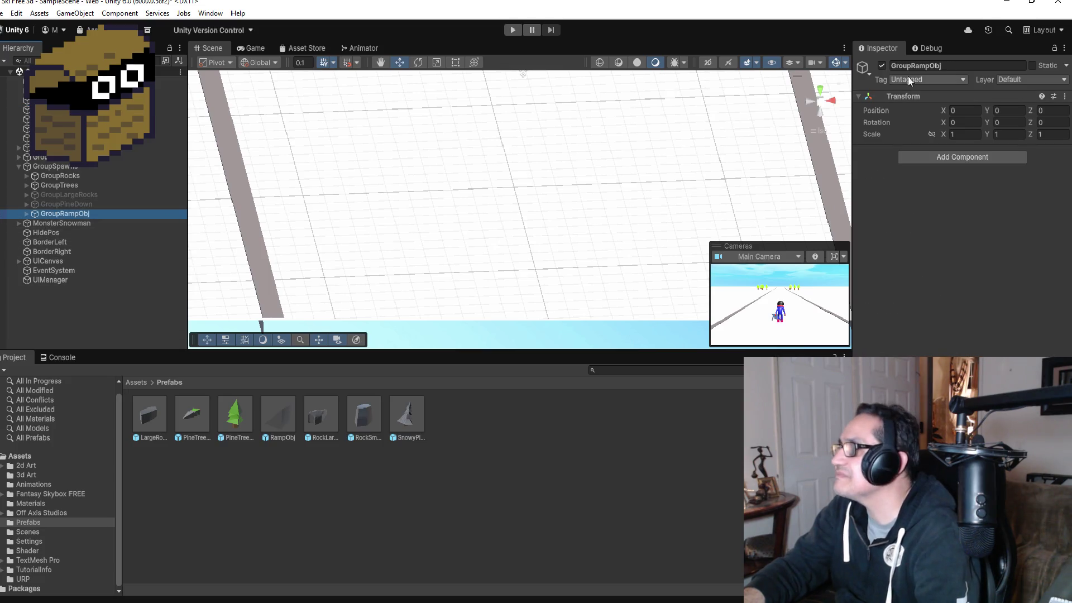
{"action": "left_click", "coordinate": [881, 65]}
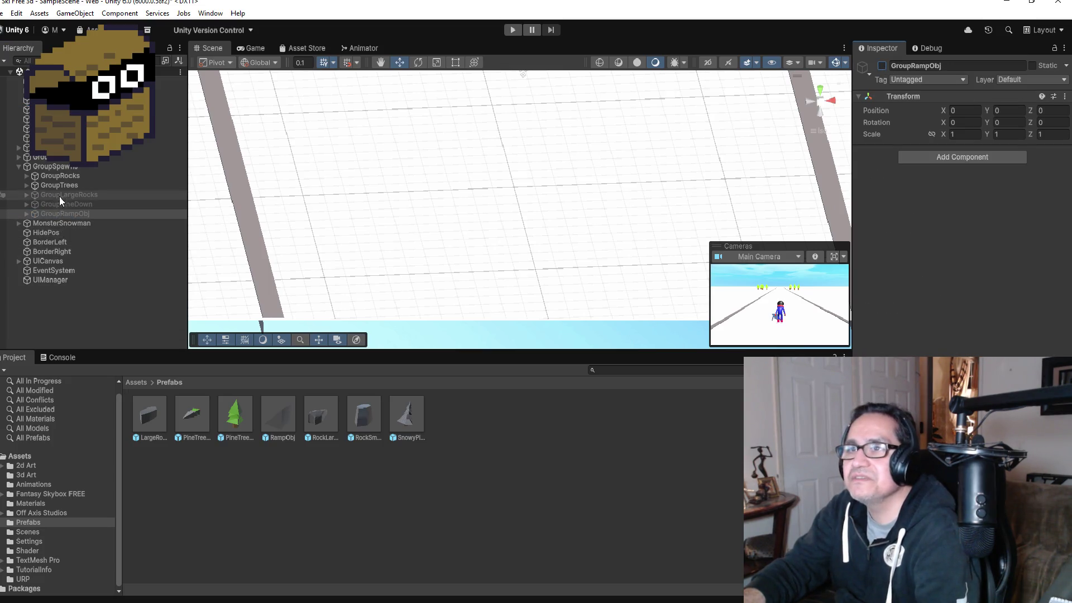
{"action": "left_click", "coordinate": [84, 110]}
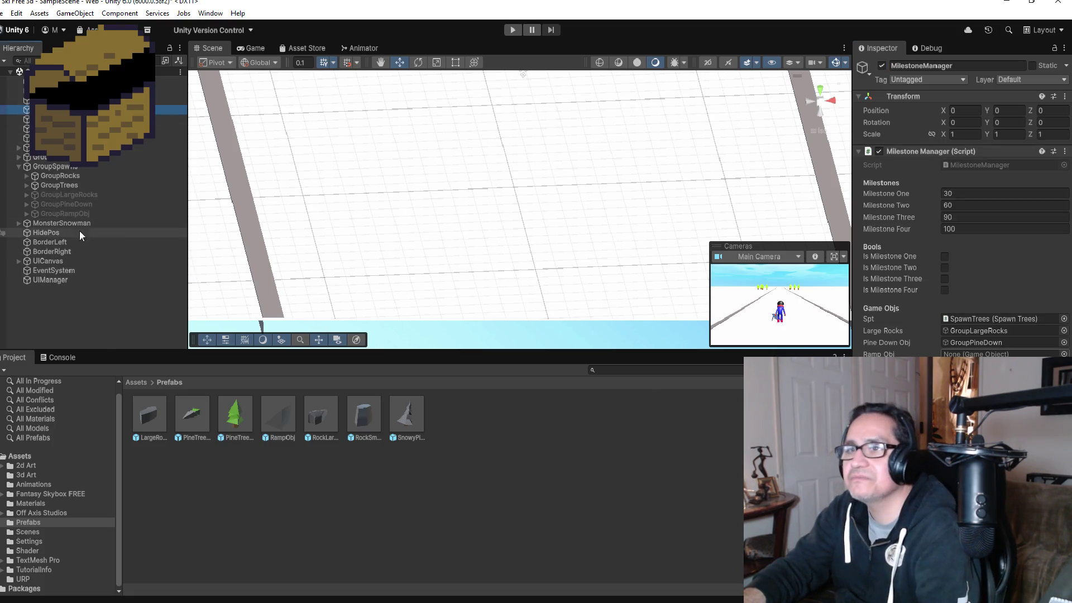
{"action": "mouse_move", "coordinate": [78, 213]}
{"action": "left_mouse_down"}
{"action": "mouse_move", "coordinate": [551, 271]}
{"action": "mouse_move", "coordinate": [881, 352]}
{"action": "mouse_move", "coordinate": [963, 355]}
{"action": "left_mouse_up"}
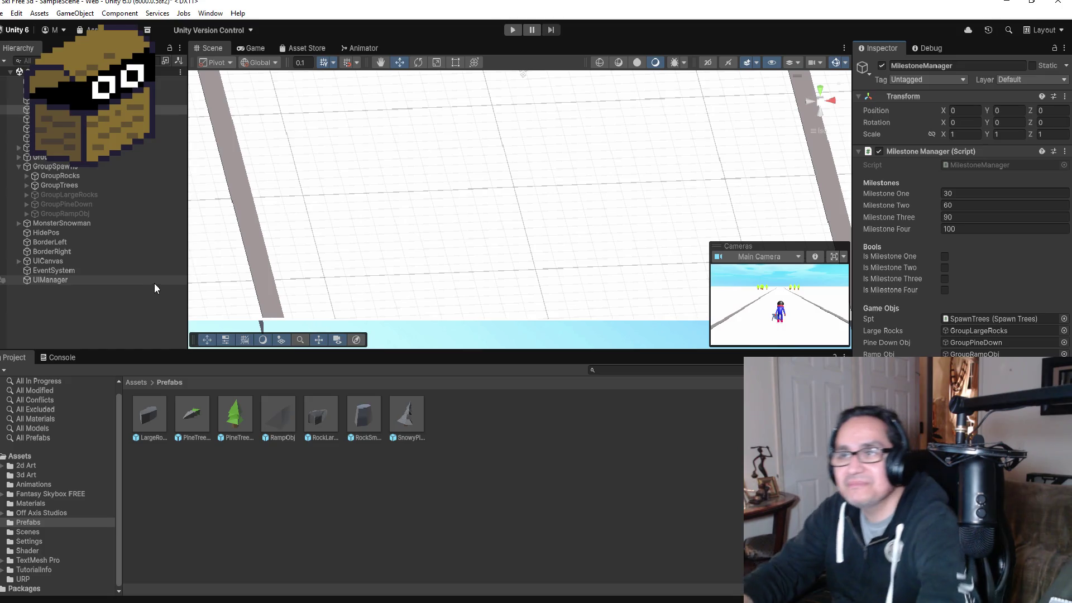
{"action": "left_click", "coordinate": [121, 280]}
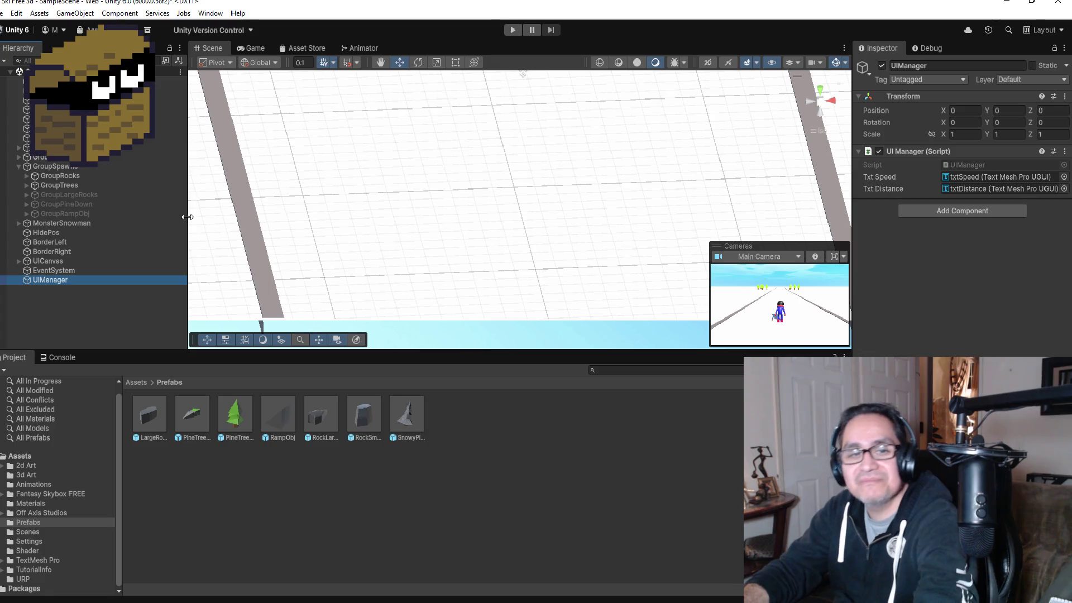
- Inspect GroupSpawns, GroupTrees and MonsterSnowman's components, then switch to Visual Studio
{"action": "left_click", "coordinate": [22, 165]}
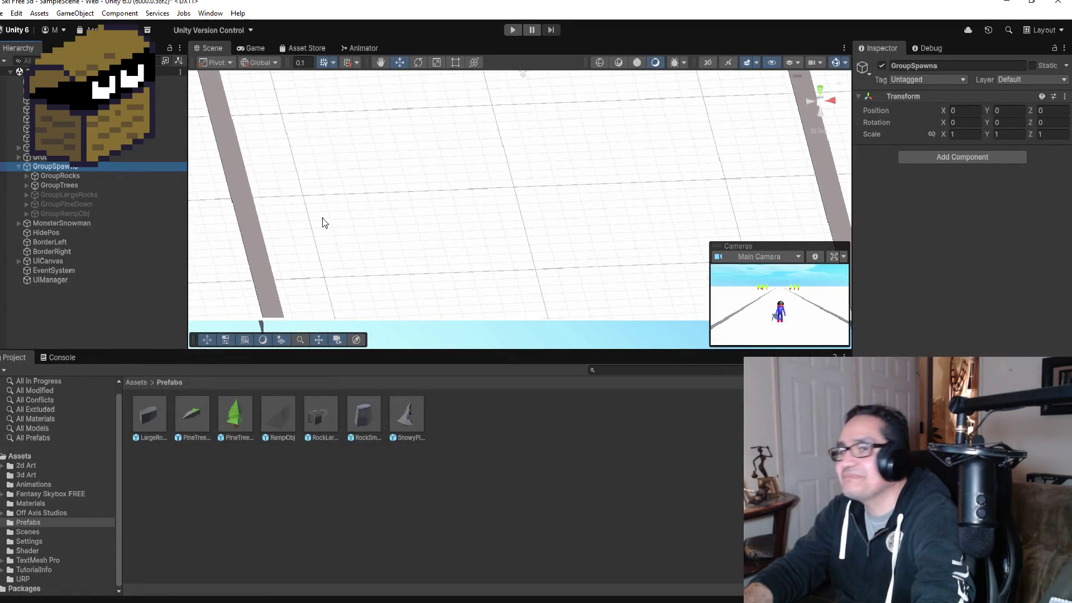
{"action": "left_click", "coordinate": [55, 185]}
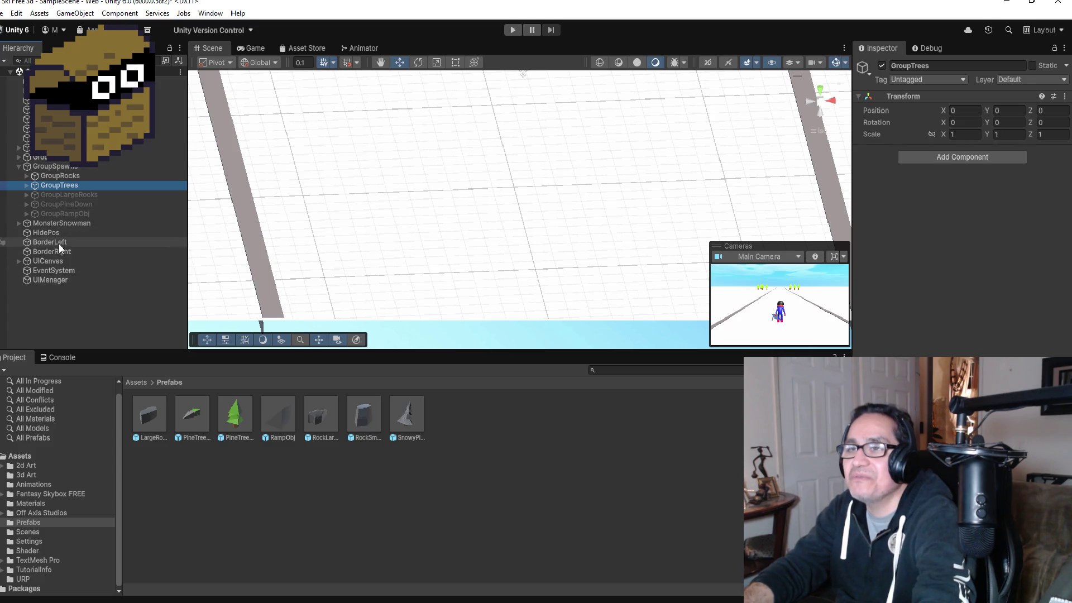
{"action": "left_click", "coordinate": [66, 224]}
{"action": "scroll", "coordinate": [1026, 284], "scroll_direction": "down", "scroll_amount": 3}
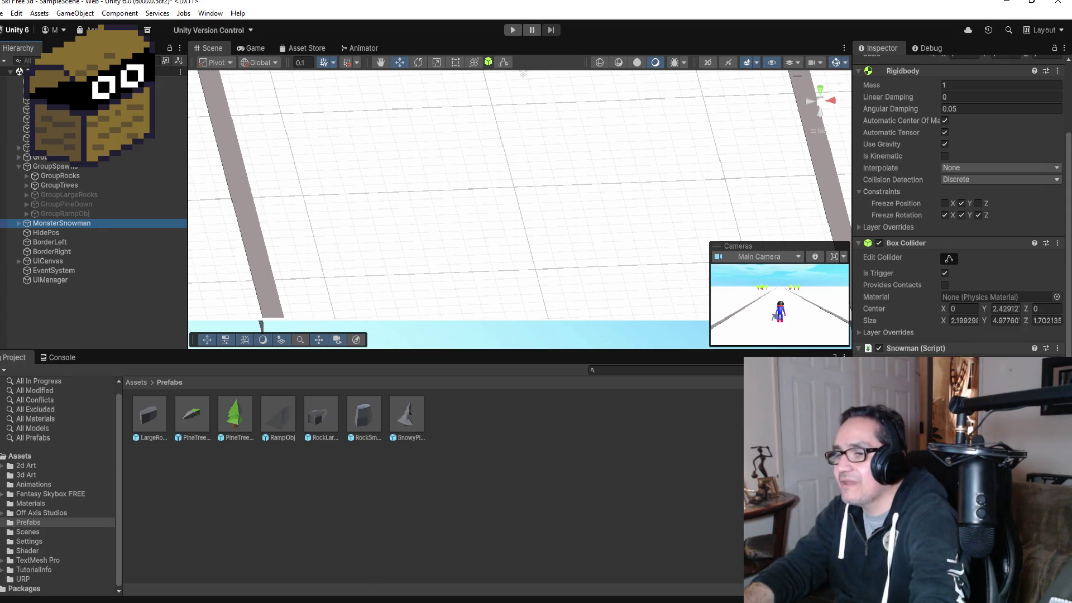
{"action": "key", "text": "alt+Tab"}
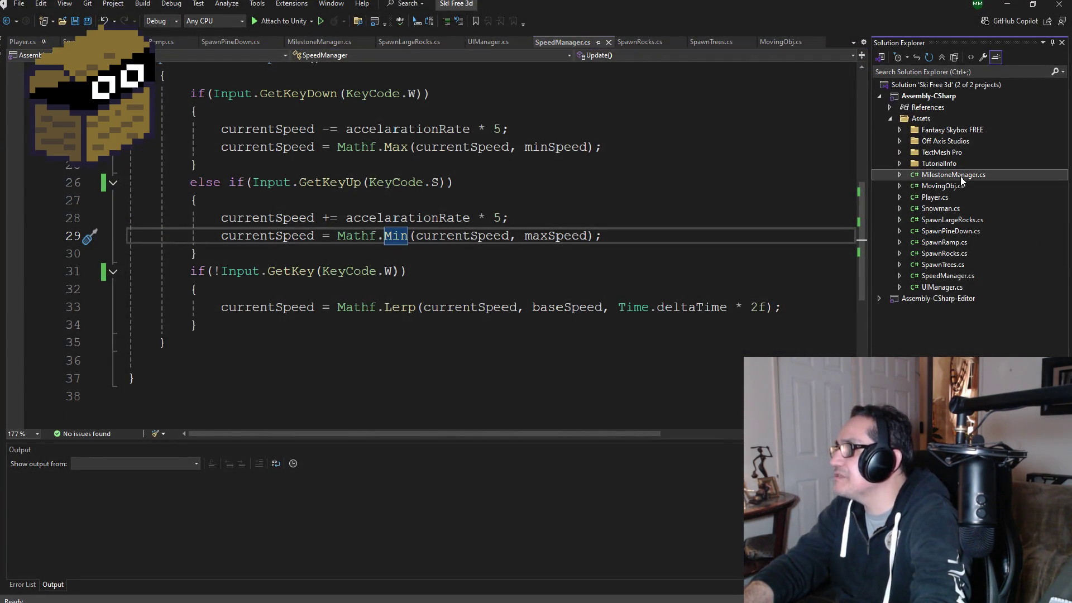
- Open MilestoneManager.cs, add '[SE] private float milestoneFive;' below milestoneFour, and save
{"action": "double_click", "coordinate": [961, 177]}
{"action": "scroll", "coordinate": [445, 234], "scroll_direction": "up", "scroll_amount": 4}
{"action": "left_click", "coordinate": [445, 259]}
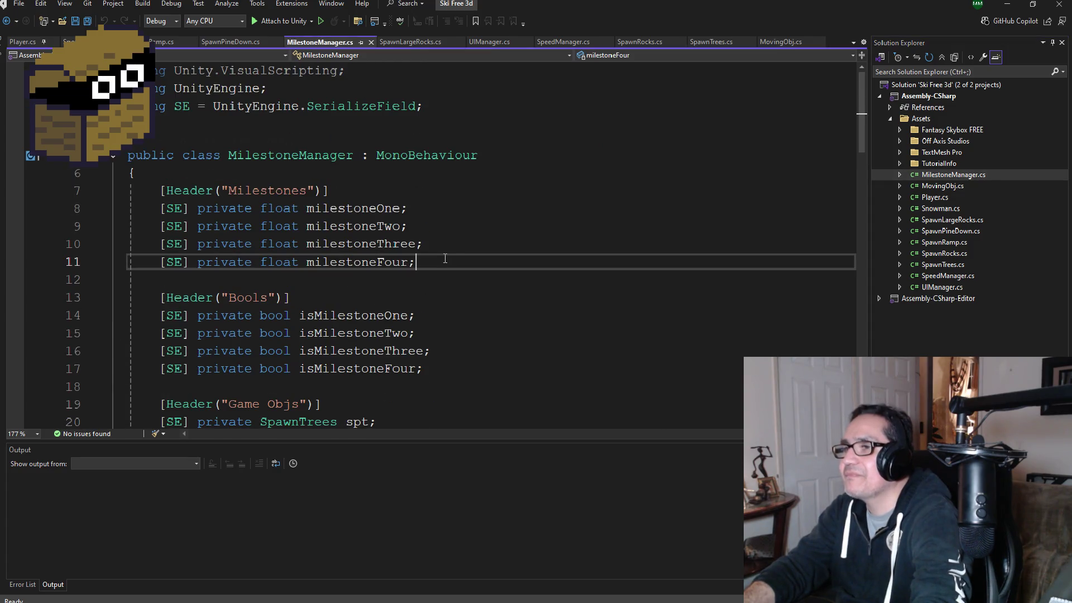
{"action": "key", "text": "Return"}
{"action": "type", "text": "[S"}
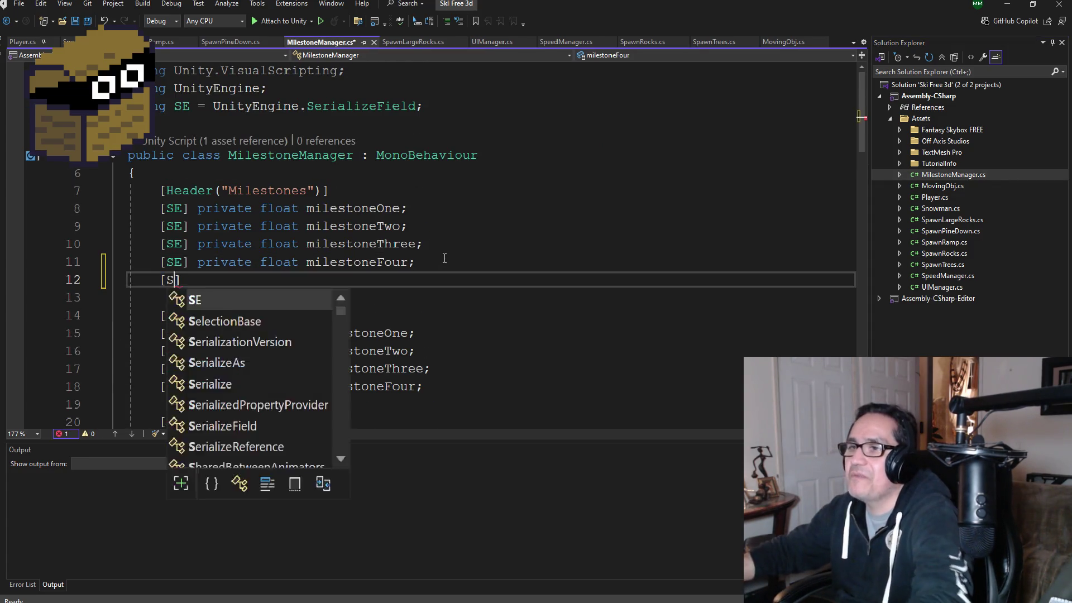
{"action": "type", "text": "E] privat"}
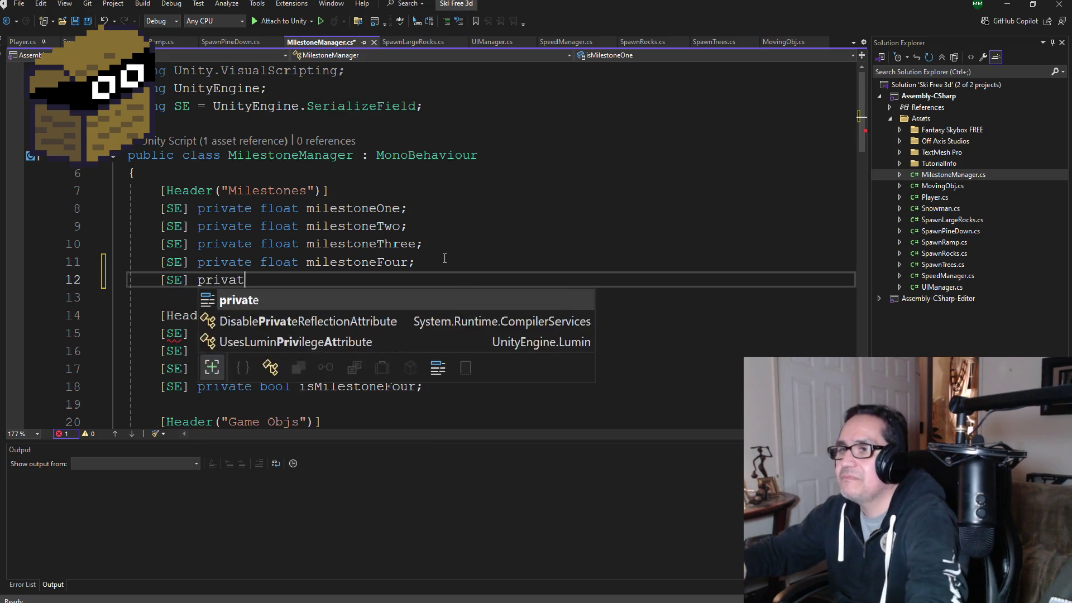
{"action": "type", "text": "e float m"}
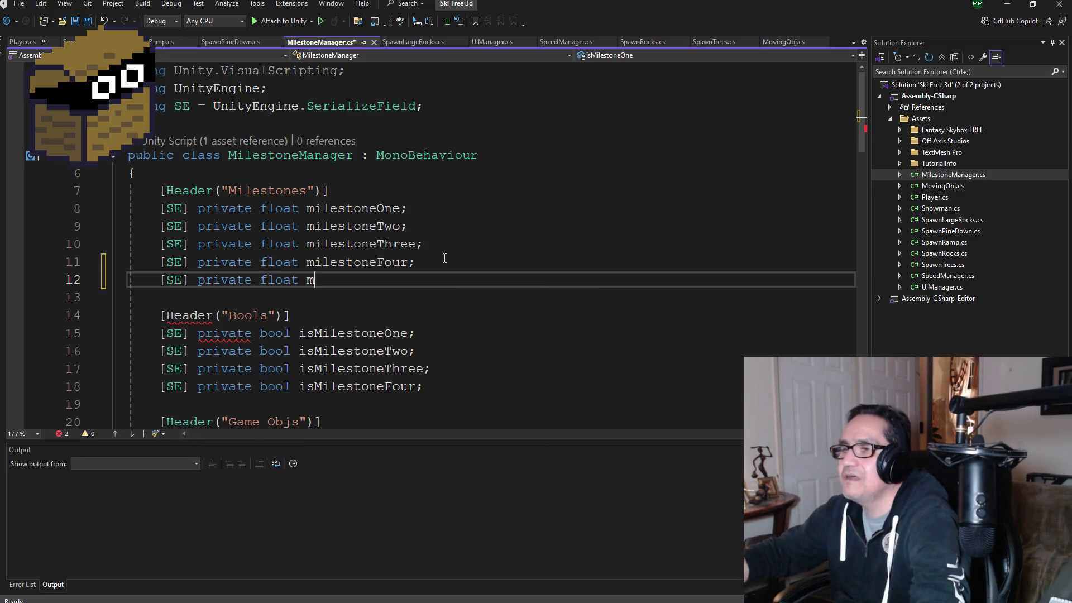
{"action": "type", "text": "ilestoneF"}
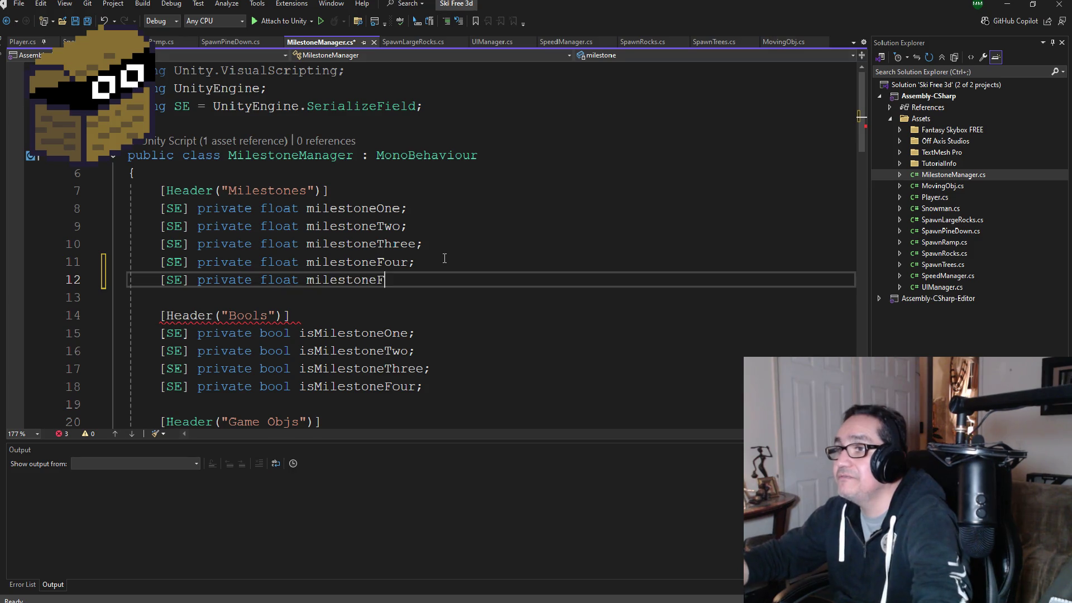
{"action": "type", "text": "ive;"}
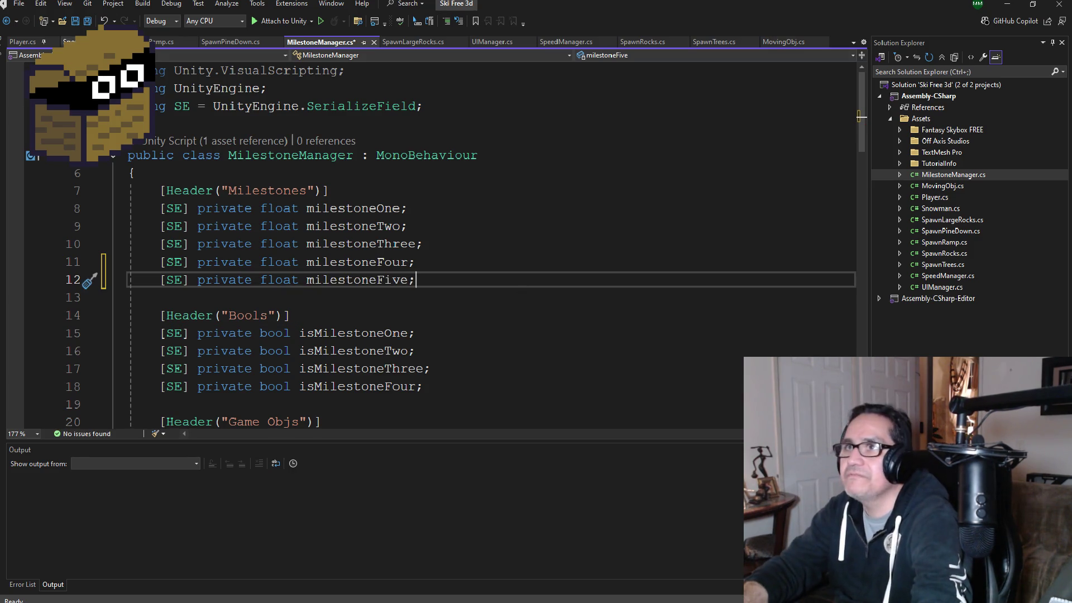
{"action": "key", "text": "ctrl+s"}
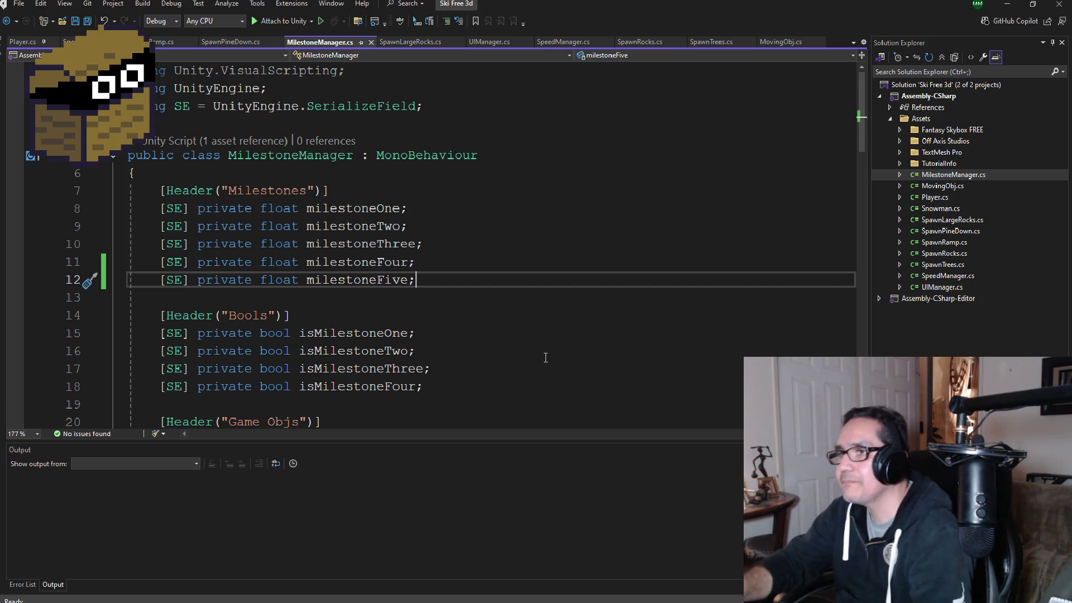
{"action": "scroll", "coordinate": [491, 368], "scroll_direction": "down", "scroll_amount": 1}
- Add '[SE] private bool isMilestoneFive;' below isMilestoneFour and save the script
{"action": "left_click", "coordinate": [471, 337]}
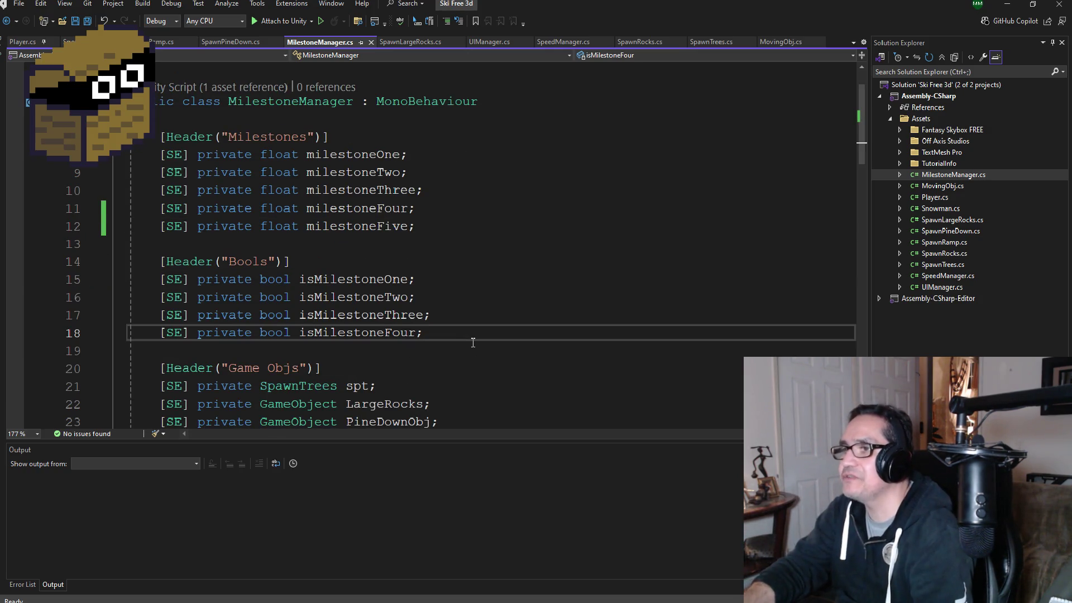
{"action": "key", "text": "Return"}
{"action": "type", "text": "[SE]"}
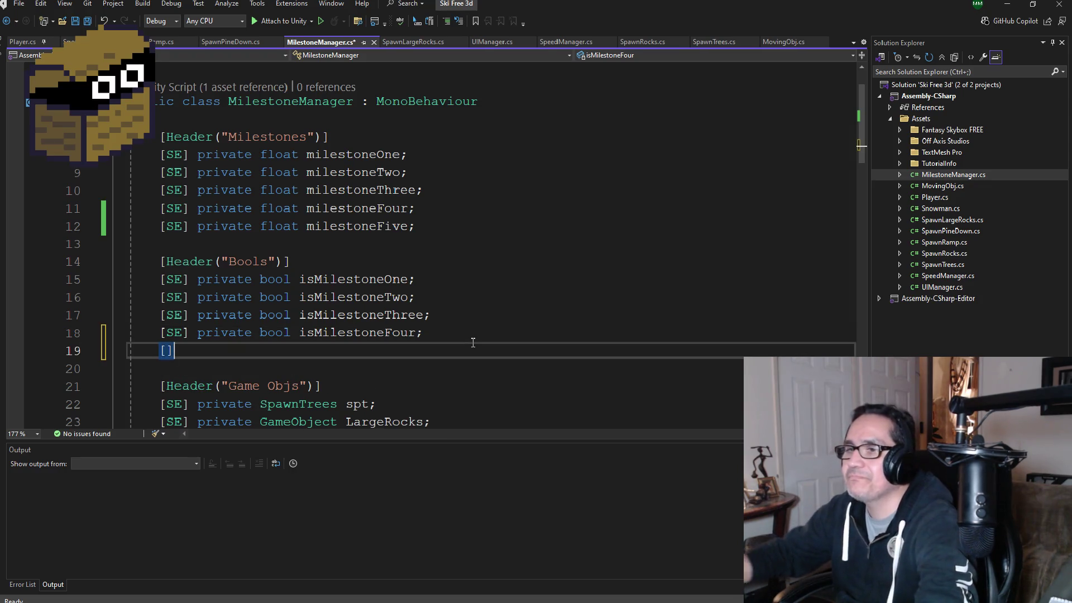
{"action": "type", "text": "private bool"}
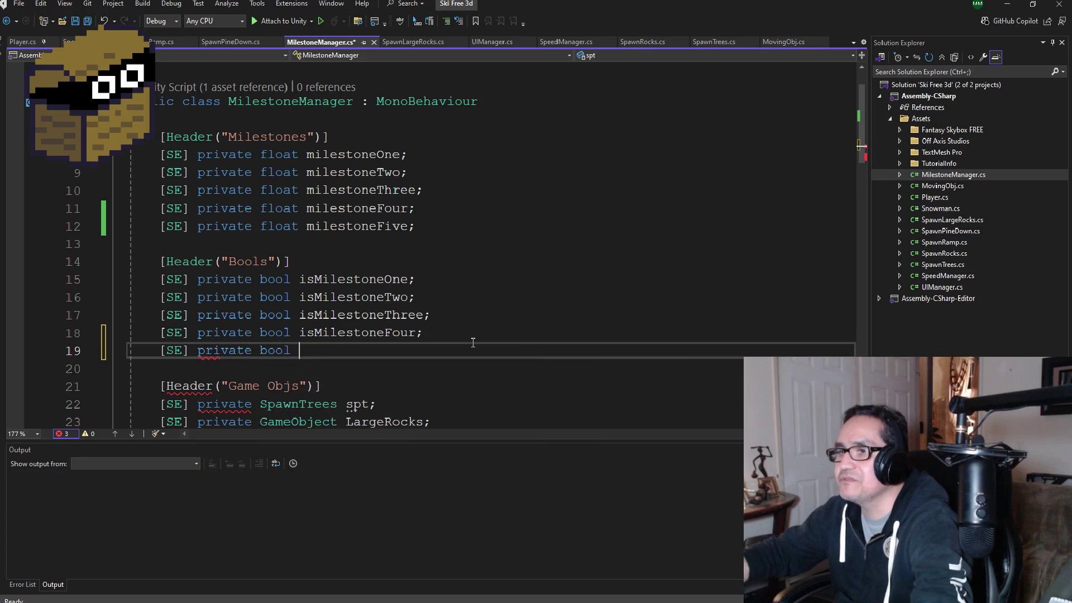
{"action": "type", "text": " isMile"}
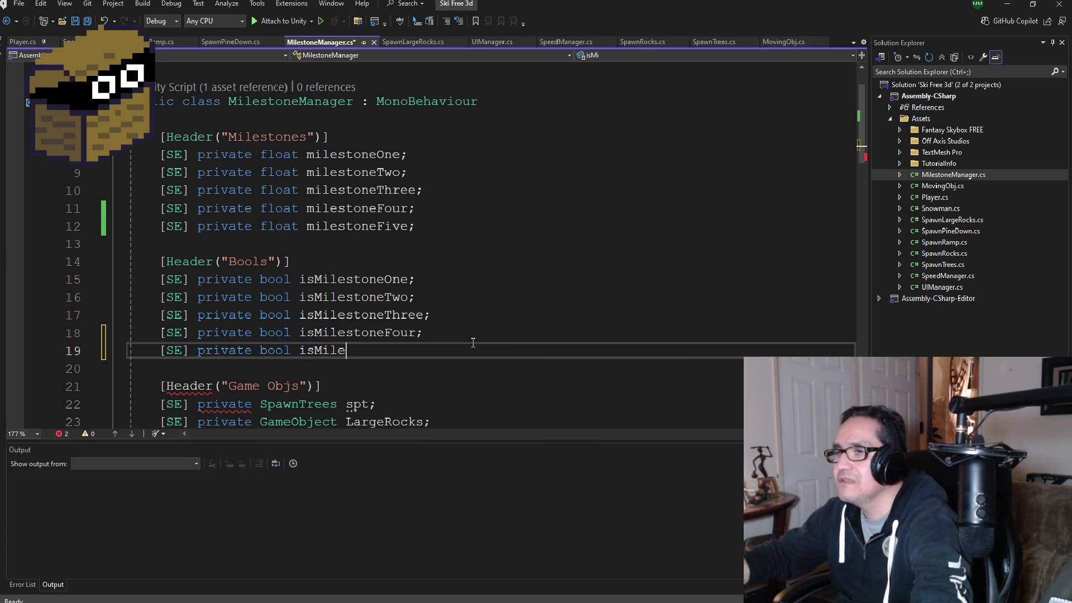
{"action": "type", "text": "stone"}
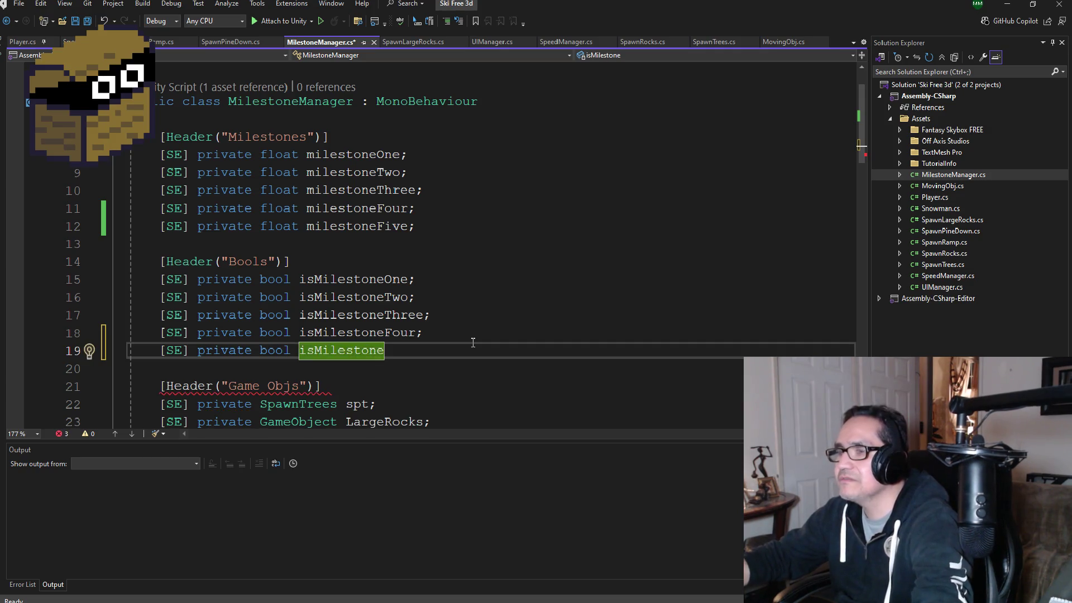
{"action": "type", "text": "Five;"}
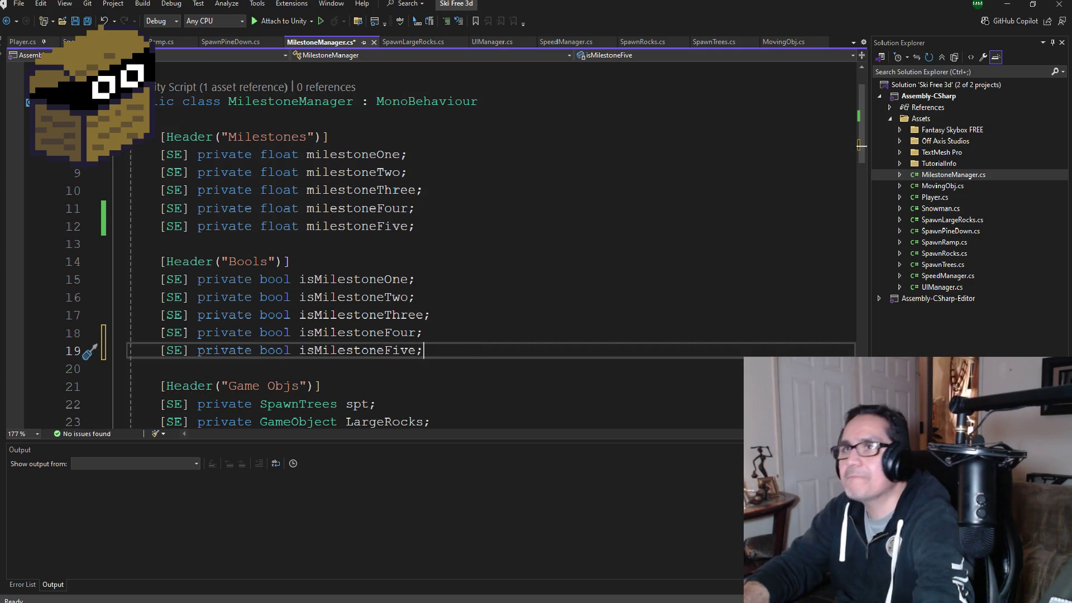
{"action": "key", "text": "ctrl+s"}
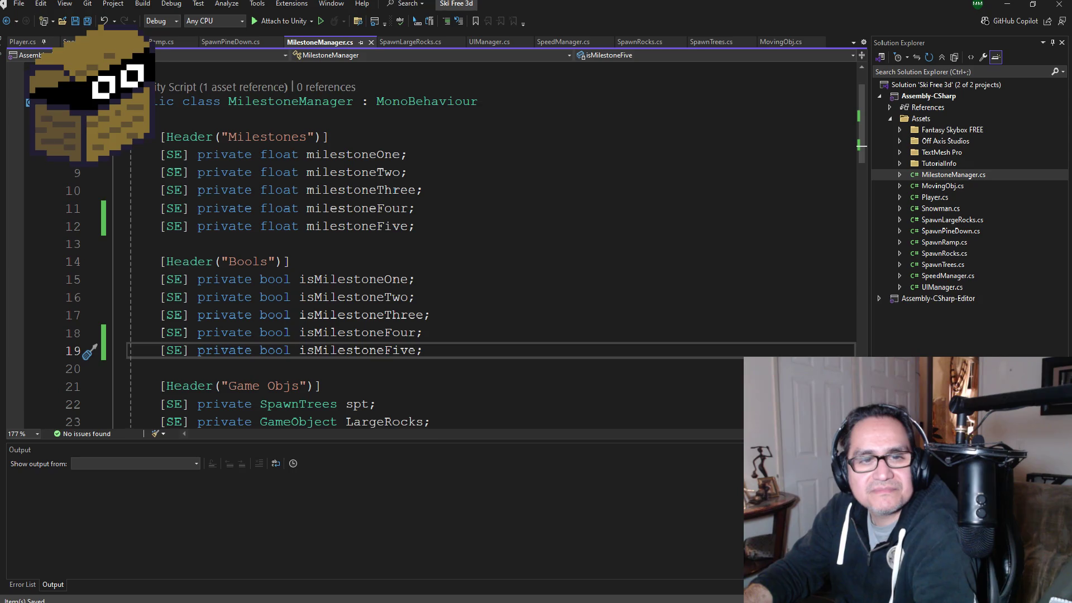
- Declare '[SE] private GameObject MonsterSnowman;' below the RampObj field and save
{"action": "scroll", "coordinate": [270, 290], "scroll_direction": "down", "scroll_amount": 3}
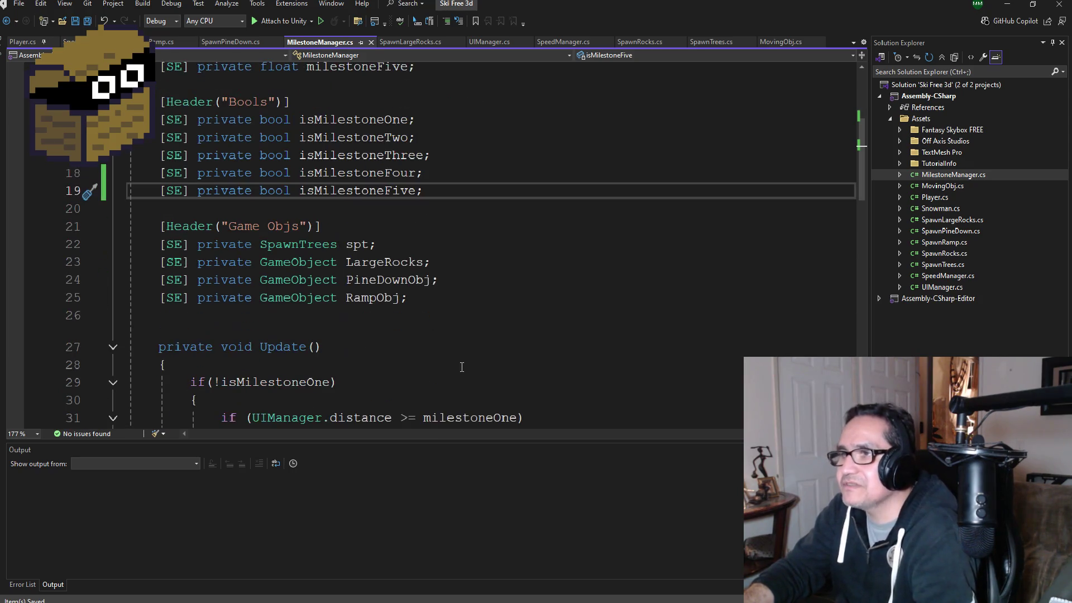
{"action": "left_click", "coordinate": [481, 298]}
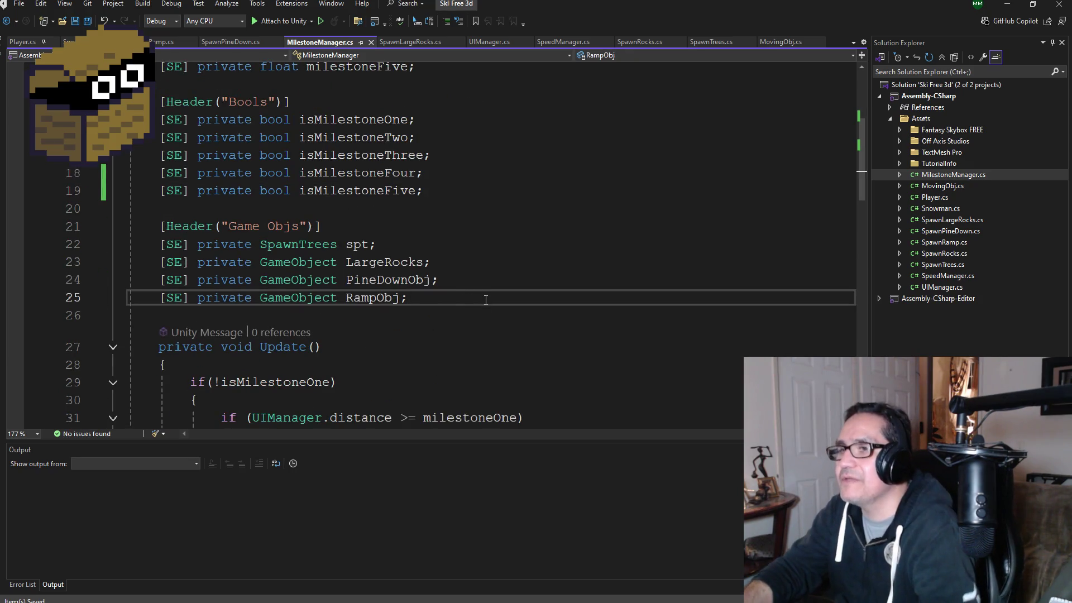
{"action": "key", "text": "Return"}
{"action": "type", "text": "[SE]"}
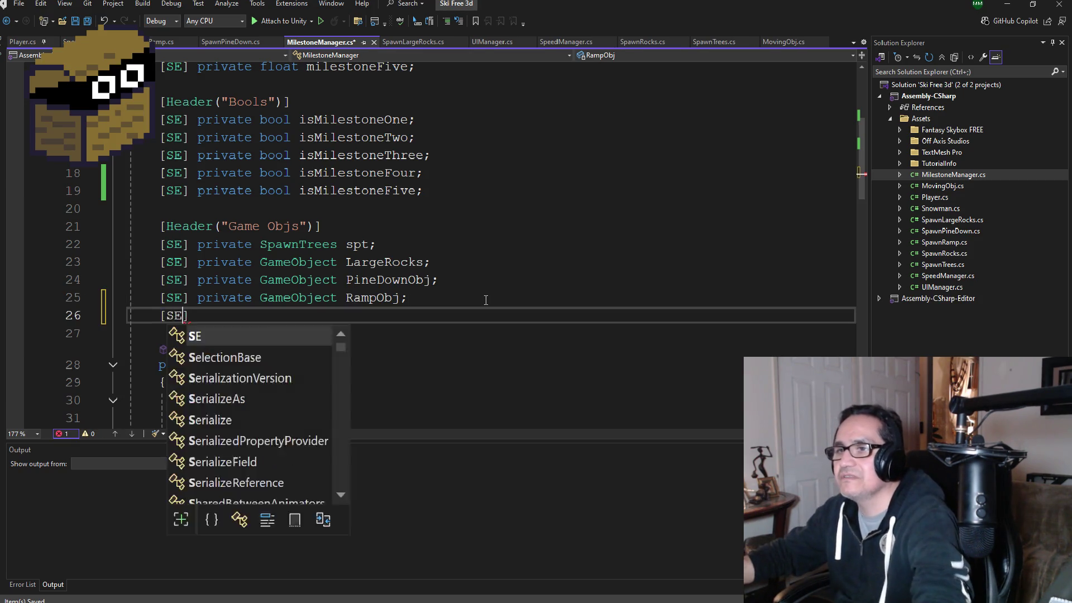
{"action": "type", "text": " private "}
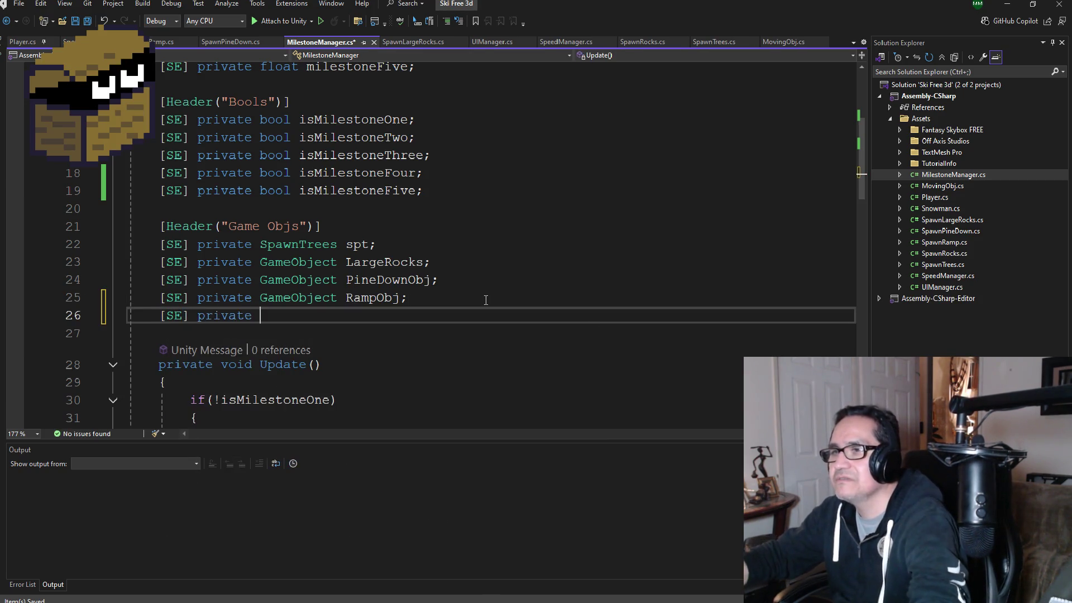
{"action": "type", "text": "Game"}
{"action": "key", "text": "Tab"}
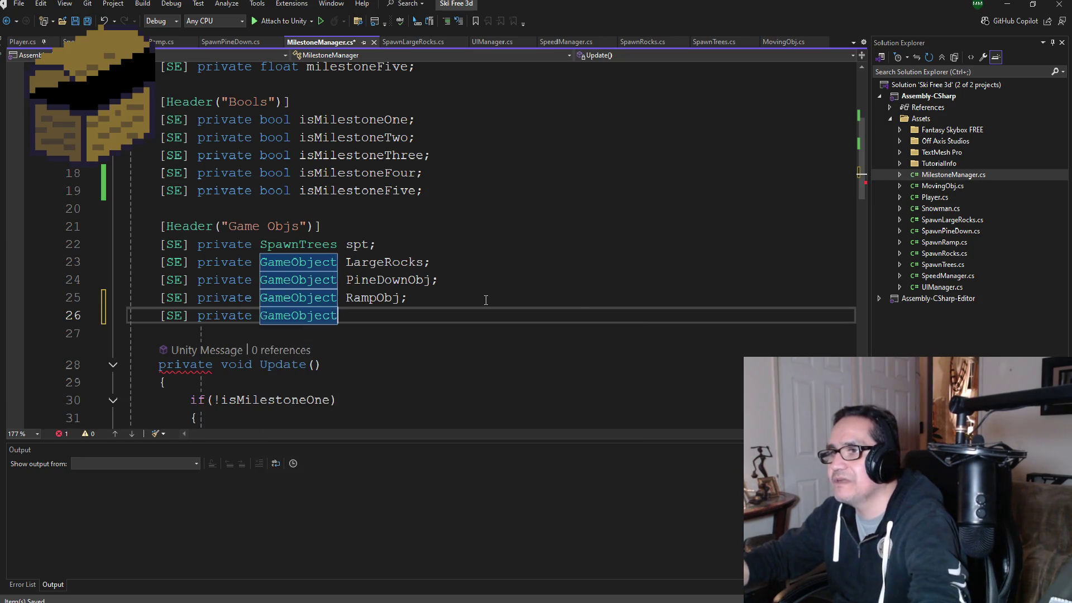
{"action": "type", "text": "Snow"}
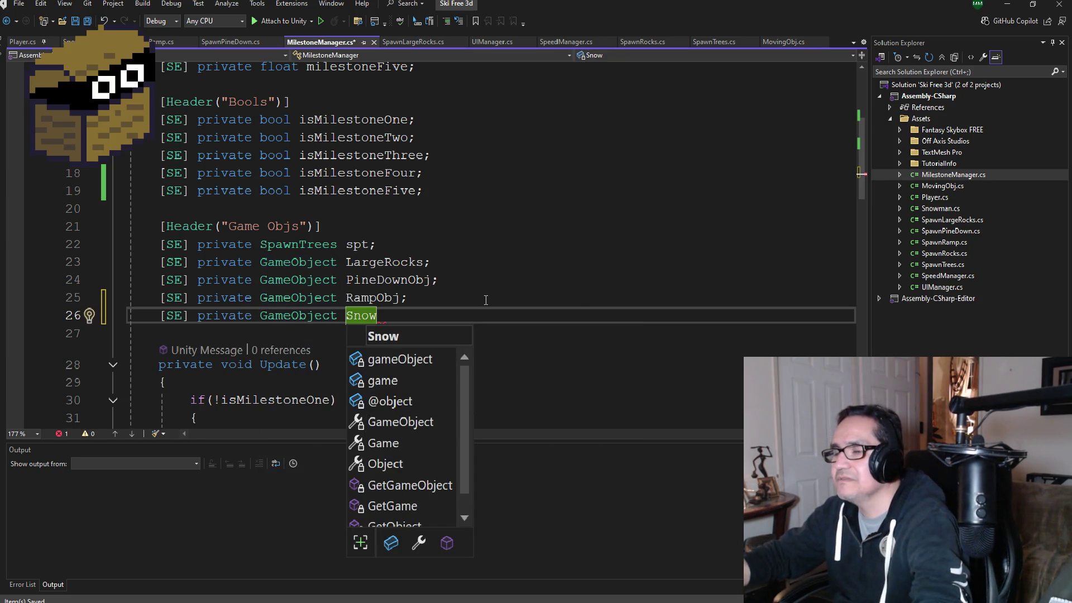
{"action": "key", "text": "BackSpace"}
{"action": "key", "text": "BackSpace"}
{"action": "key", "text": "BackSpace"}
{"action": "type", "text": "Mon"}
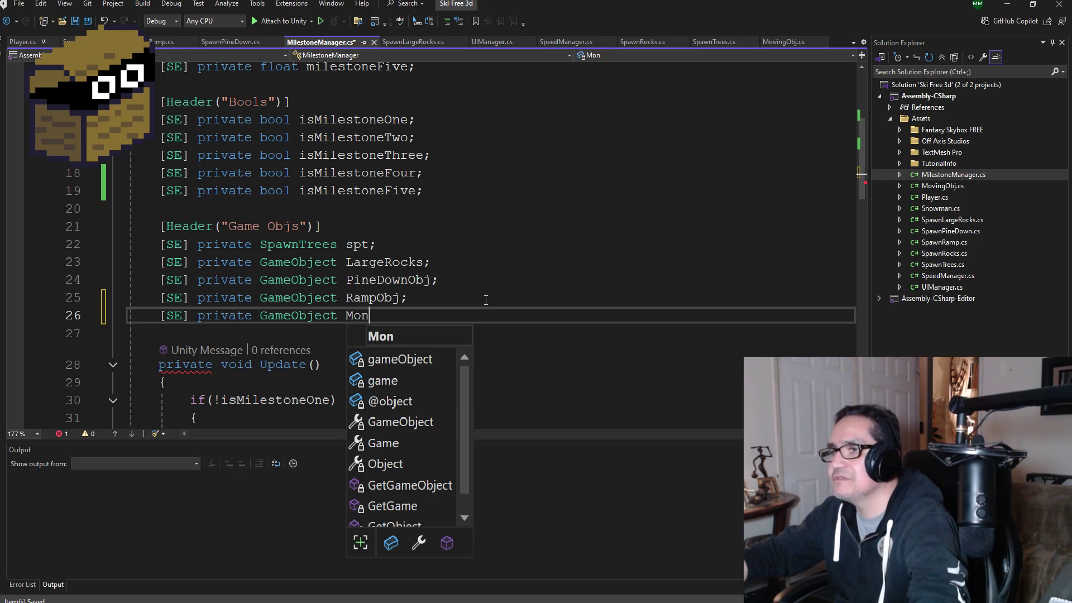
{"action": "type", "text": "sSnow"}
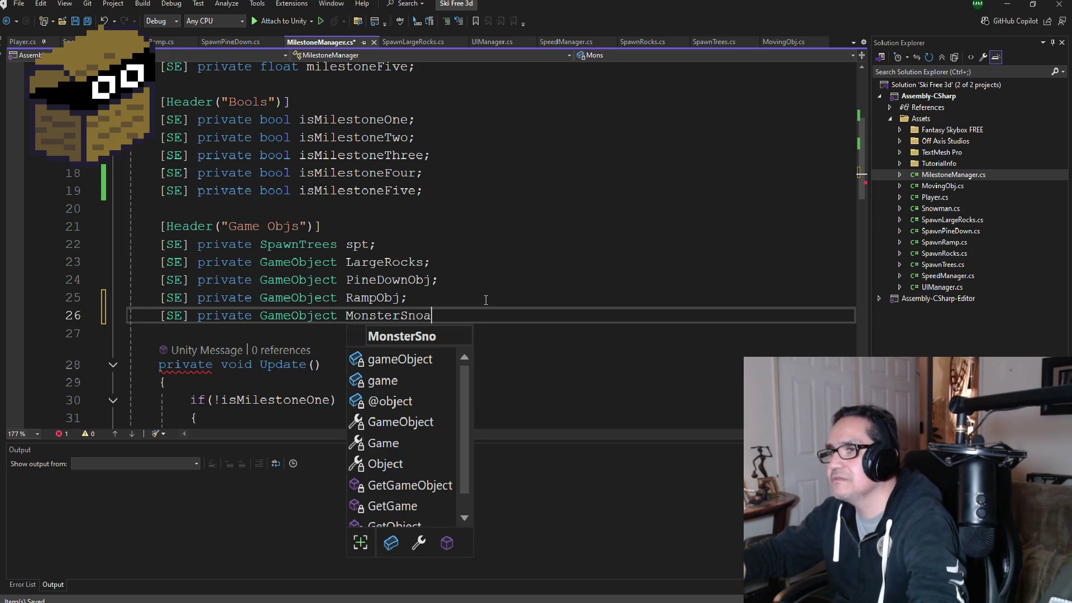
{"action": "key", "text": "BackSpace"}
{"action": "type", "text": "a"}
{"action": "type", "text": "man;"}
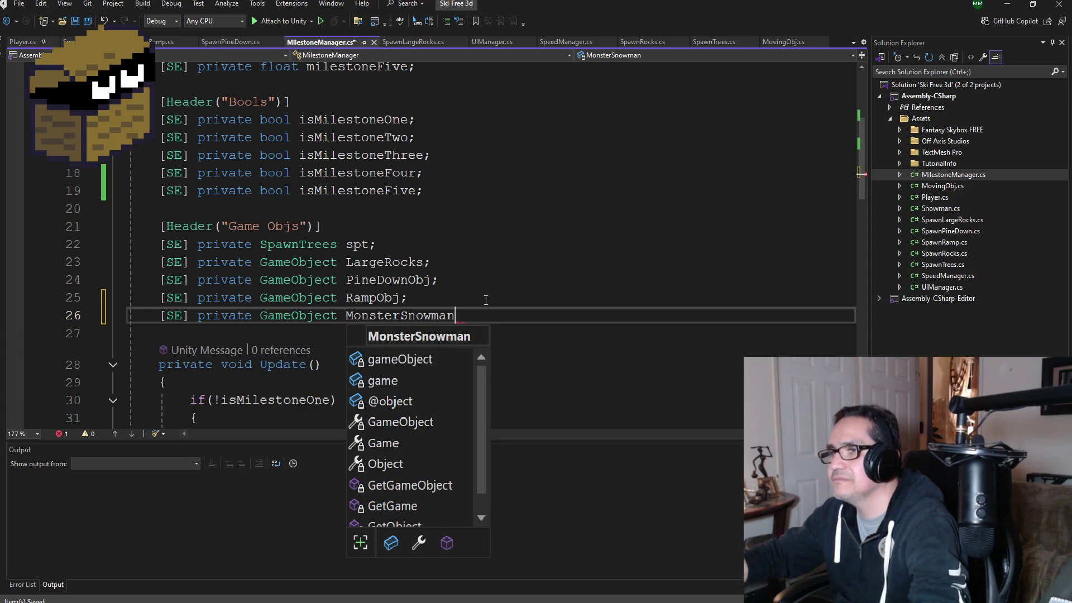
{"action": "left_click", "coordinate": [73, 20]}
- Scroll down to the end of the milestone four branch in Update()
{"action": "scroll", "coordinate": [433, 363], "scroll_direction": "down", "scroll_amount": 9}
{"action": "scroll", "coordinate": [433, 360], "scroll_direction": "down", "scroll_amount": 3}
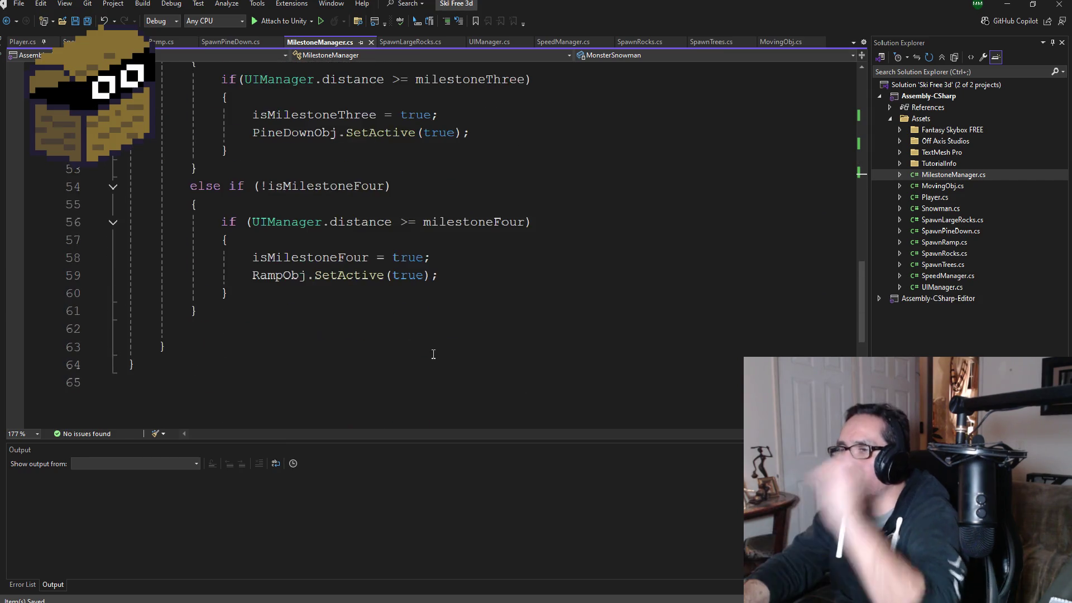
{"action": "left_click", "coordinate": [250, 309]}
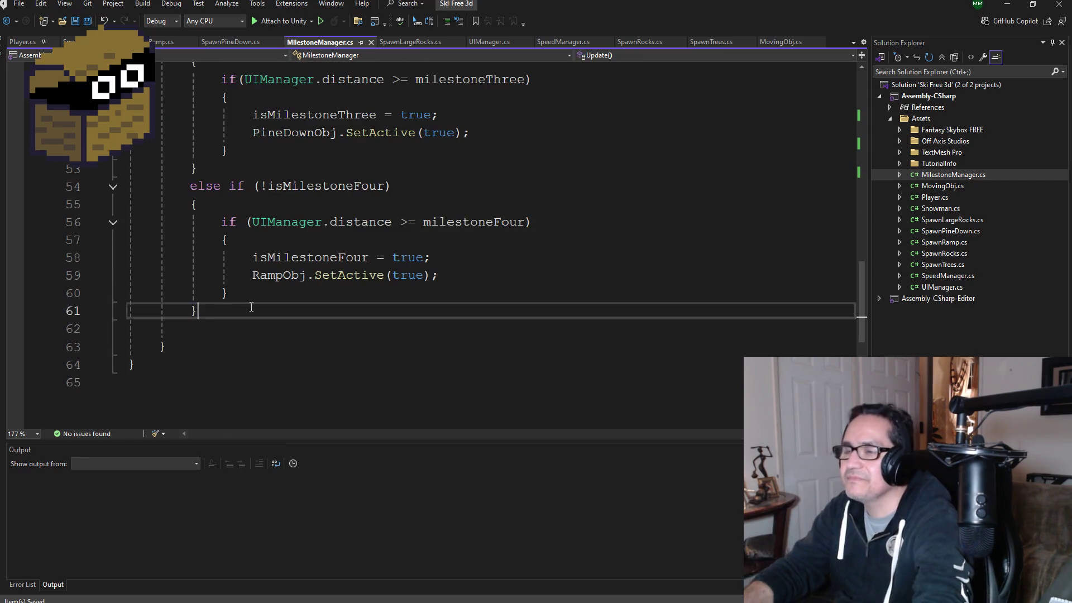
- Add an empty 'else if(!isMilestoneFive)' branch with braces after the milestone four branch
{"action": "key", "text": "Return"}
{"action": "type", "text": "else i"}
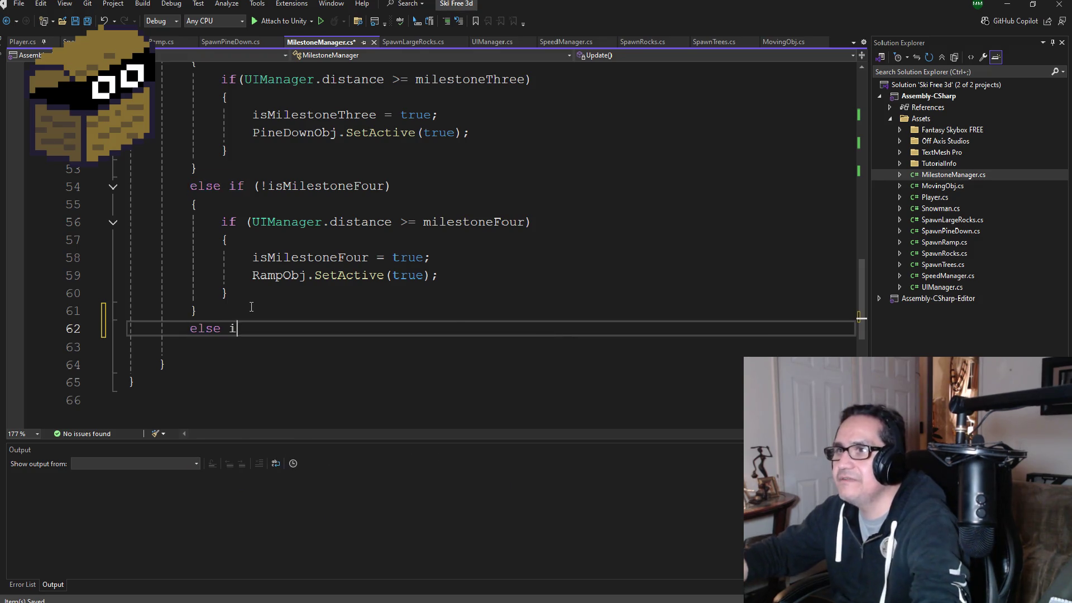
{"action": "type", "text": "f(!"}
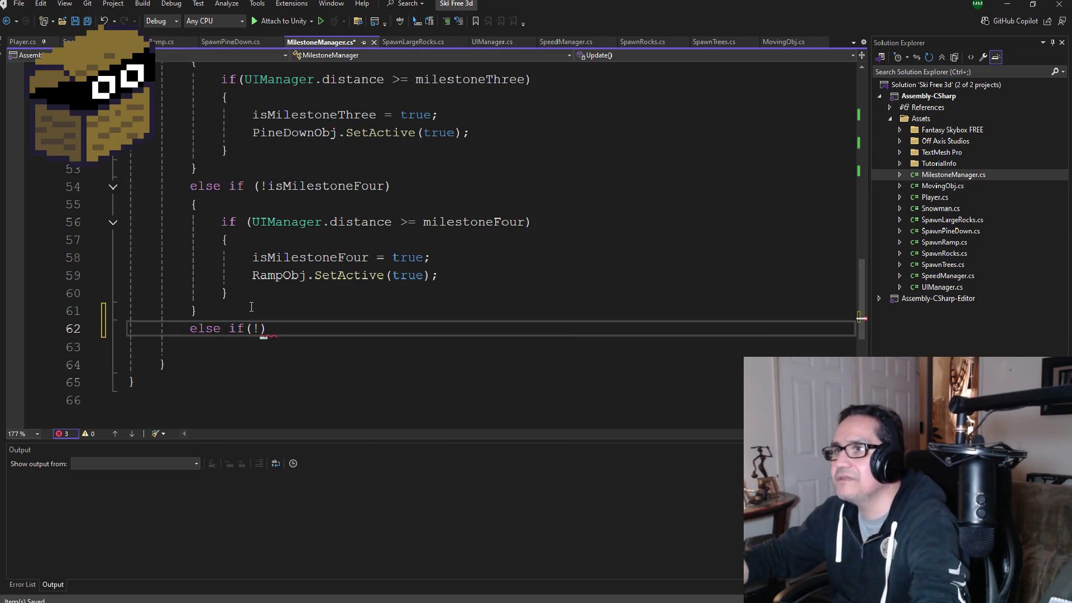
{"action": "type", "text": "isMil"}
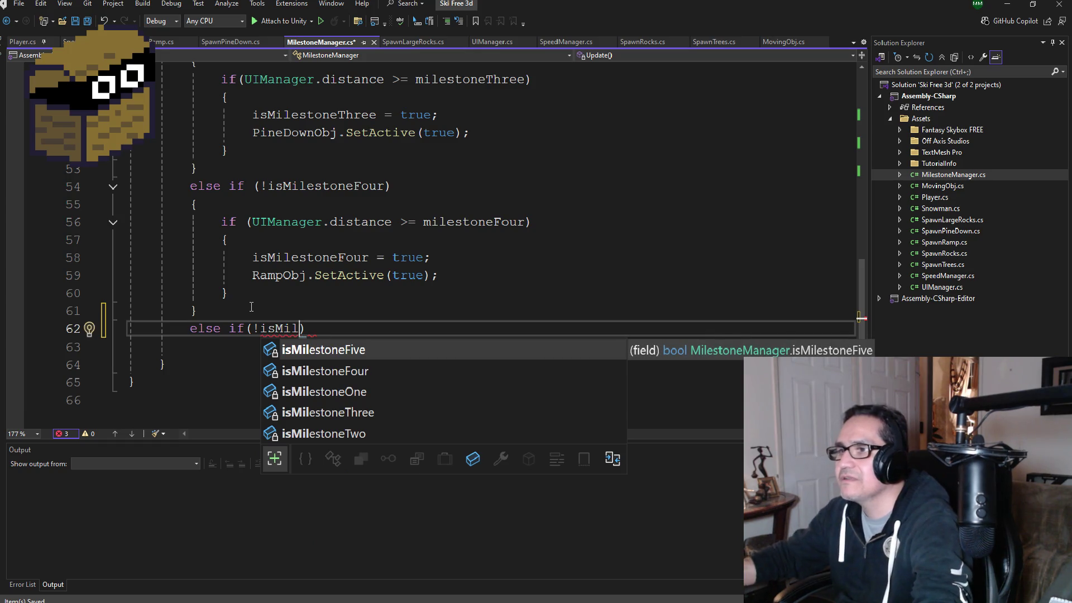
{"action": "key", "text": "Tab"}
{"action": "type", "text": ")"}
{"action": "key", "text": "Return"}
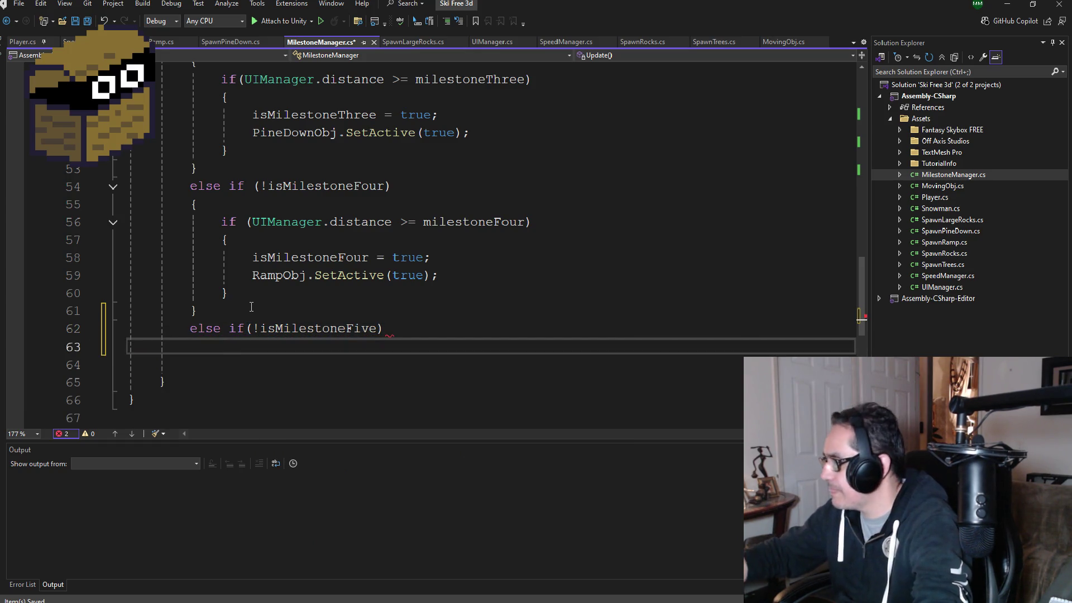
{"action": "type", "text": "{"}
{"action": "key", "text": "Return"}
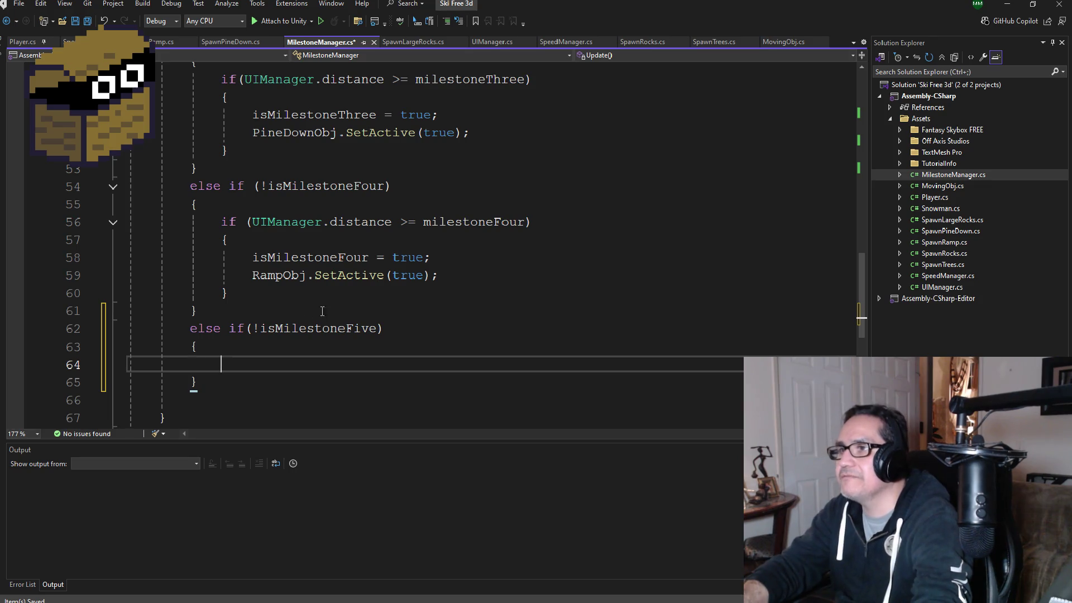
- Paste the milestone four if block into the new branch, checking milestoneFive instead
{"action": "left_click_drag", "start_coordinate": [262, 301], "coordinate": [130, 222]}
{"action": "key", "text": "ctrl+c"}
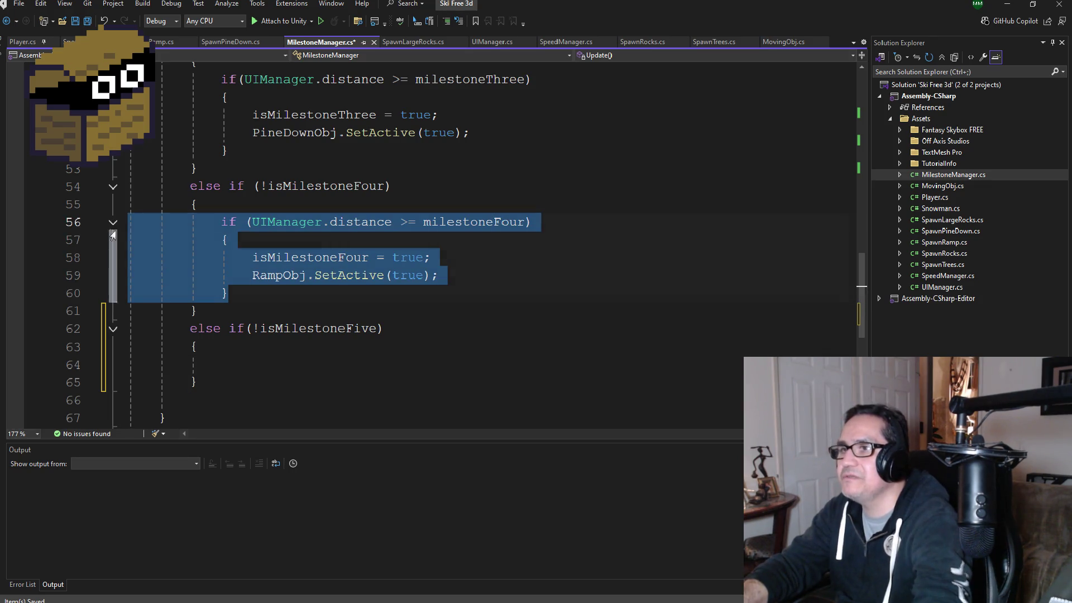
{"action": "left_click", "coordinate": [253, 361]}
{"action": "key", "text": "ctrl+v"}
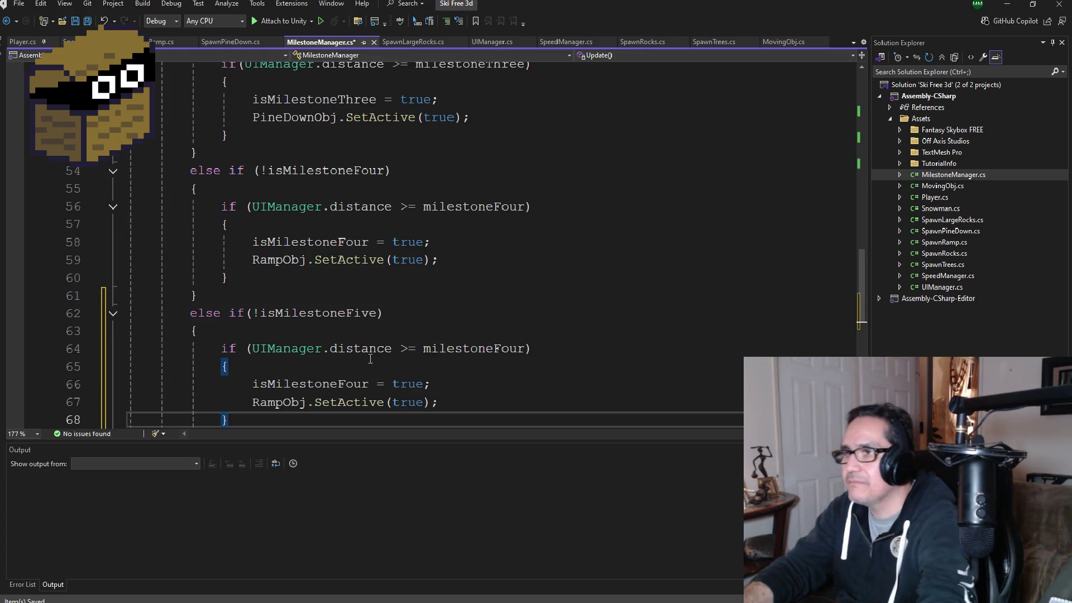
{"action": "double_click", "coordinate": [480, 349]}
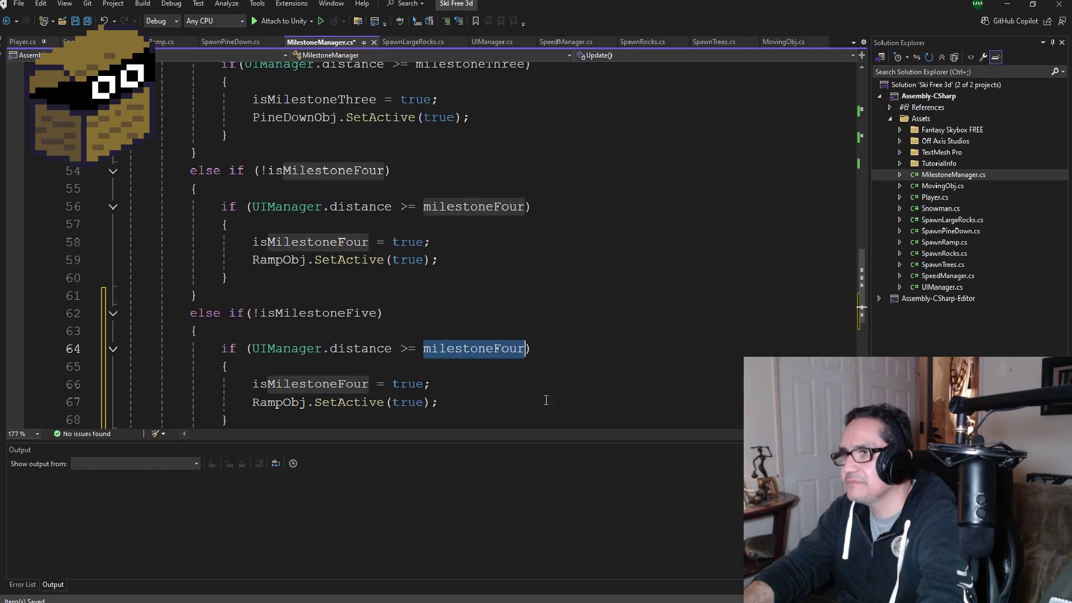
{"action": "type", "text": "milest"}
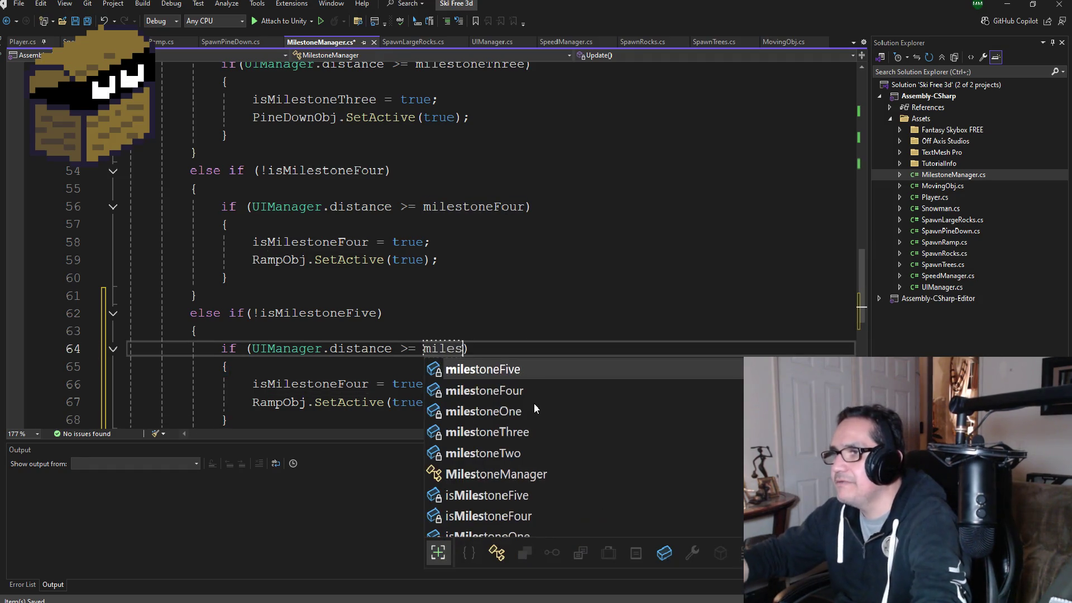
{"action": "key", "text": "Tab"}
- Change the pasted block to set isMilestoneFive and activate MonsterSnowman, then save all
{"action": "scroll", "coordinate": [491, 394], "scroll_direction": "down", "scroll_amount": 1}
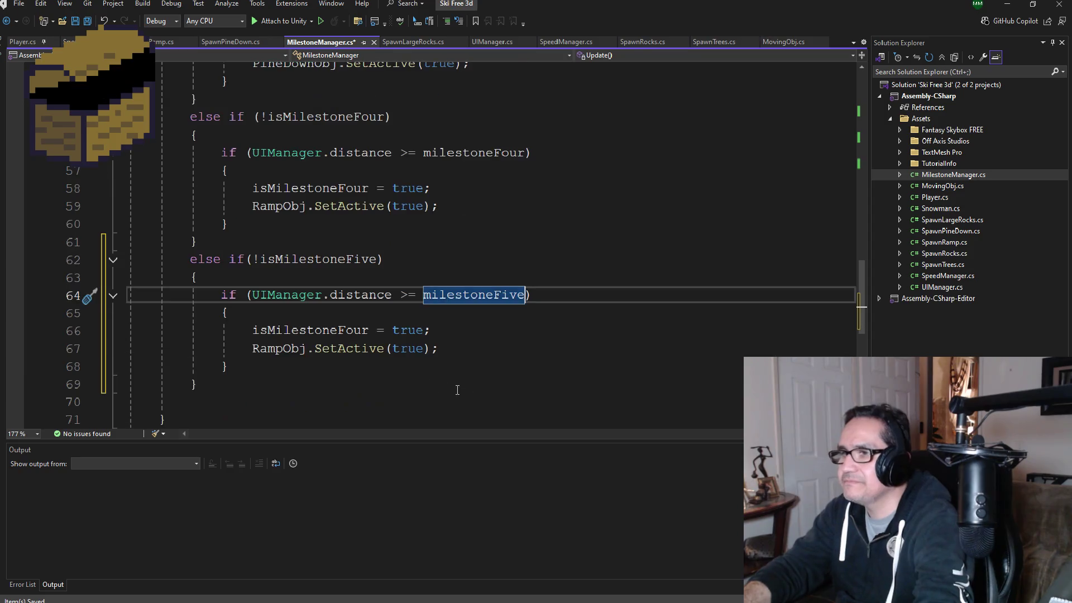
{"action": "double_click", "coordinate": [405, 330]}
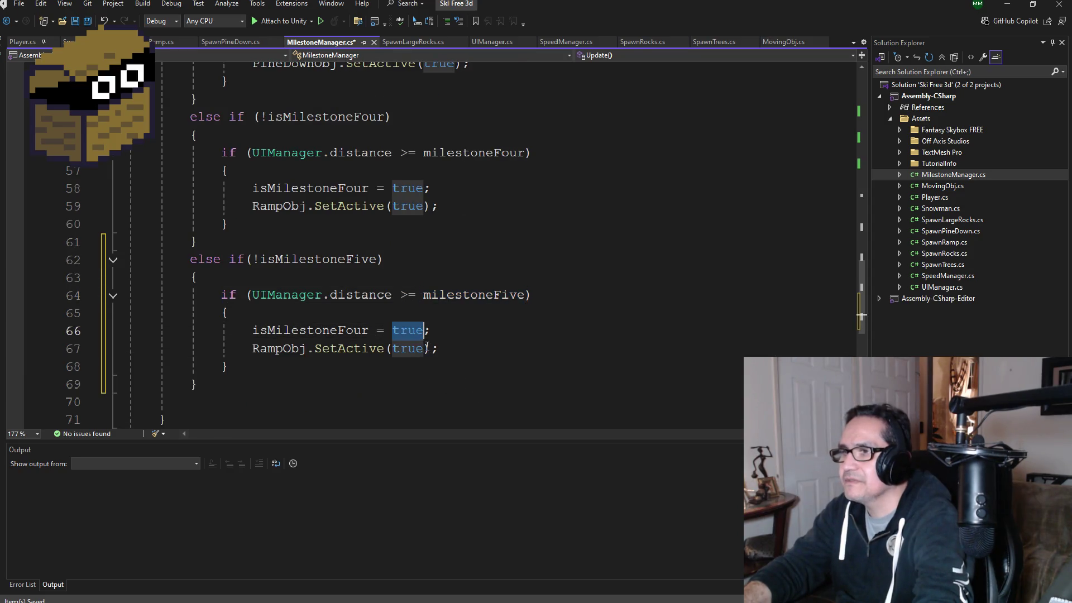
{"action": "left_click", "coordinate": [365, 331]}
{"action": "key", "text": "BackSpace"}
{"action": "key", "text": "BackSpace"}
{"action": "key", "text": "BackSpace"}
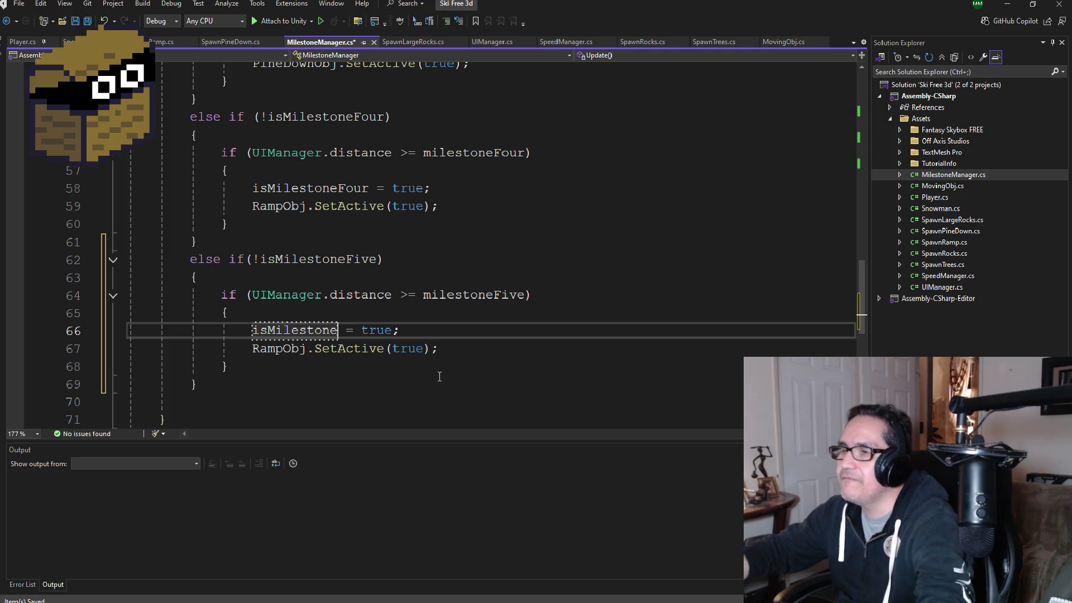
{"action": "type", "text": "Five"}
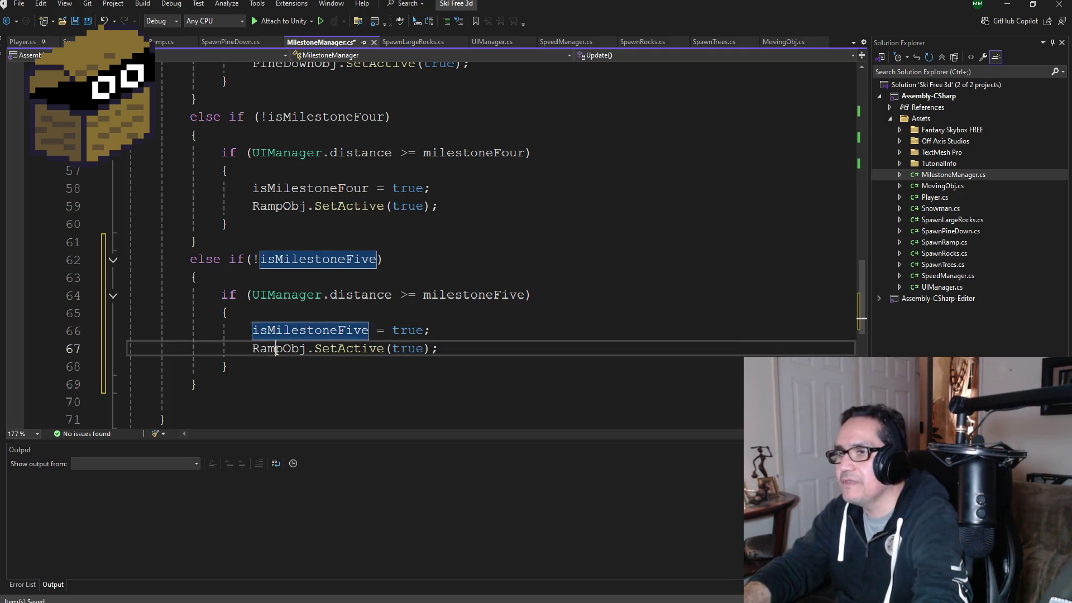
{"action": "double_click", "coordinate": [275, 350]}
{"action": "type", "text": "Mons"}
{"action": "key", "text": "Tab"}
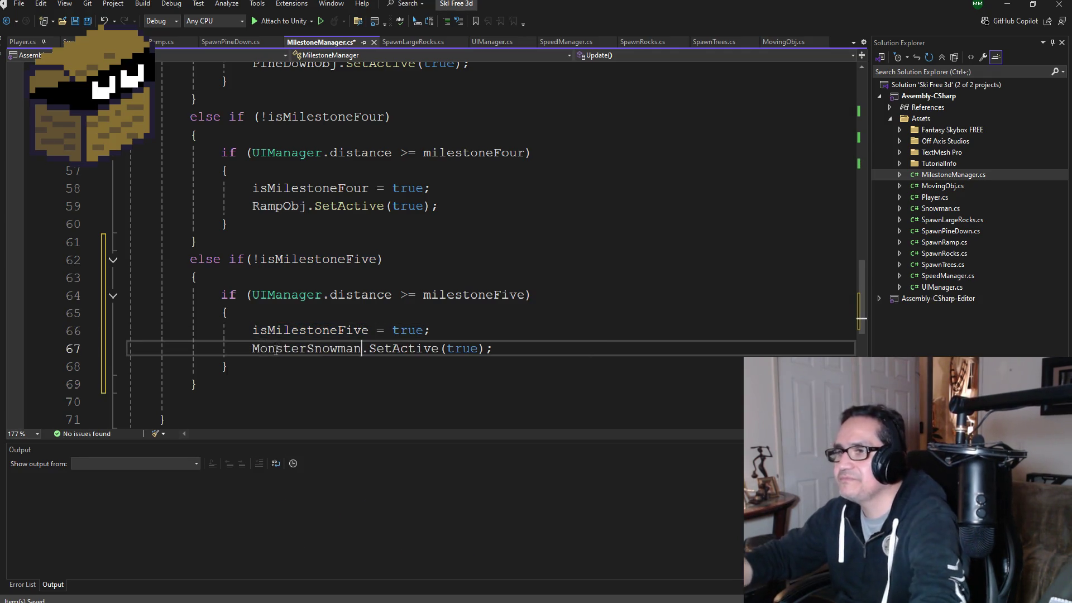
{"action": "double_click", "coordinate": [275, 350]}
{"action": "left_click", "coordinate": [88, 22]}
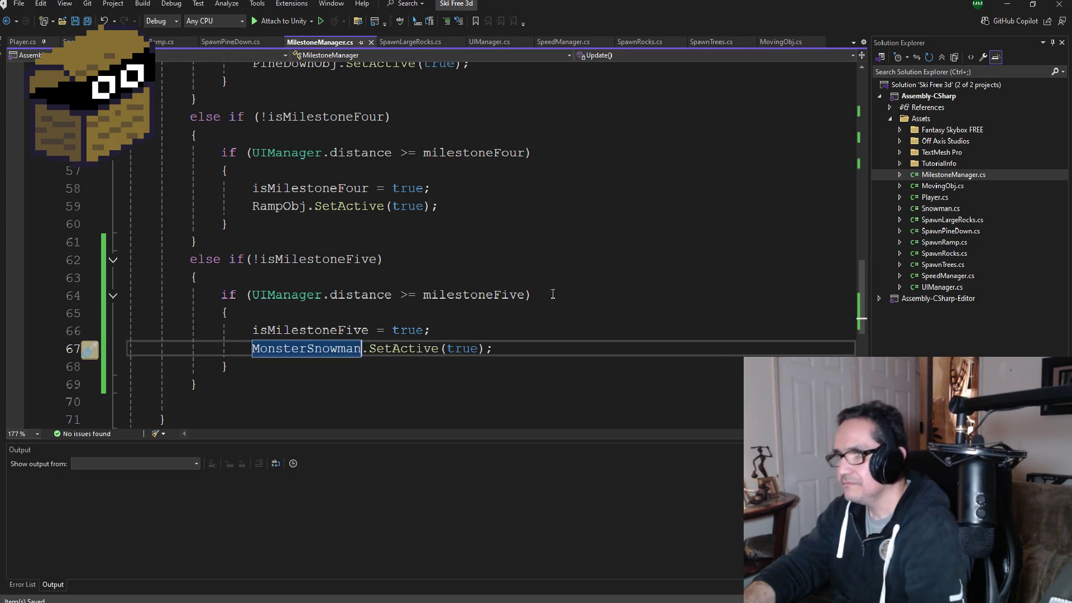
{"action": "left_click", "coordinate": [1012, 6]}
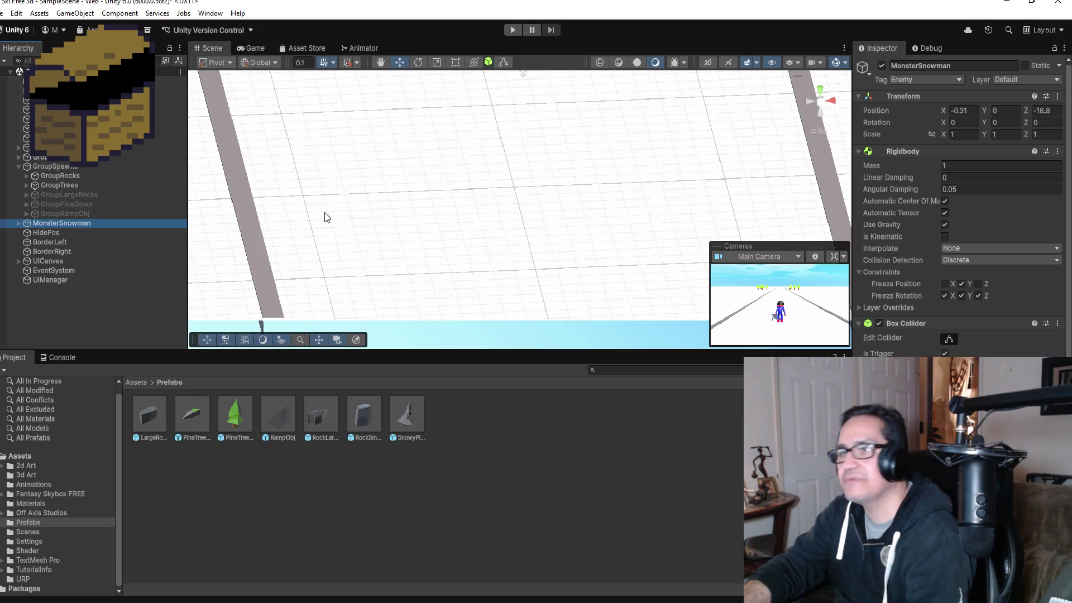
- Frame MonsterSnowman, zoom out and orbit the Scene view, then select HidePos
{"action": "scroll", "coordinate": [335, 220], "scroll_direction": "down", "scroll_amount": 3}
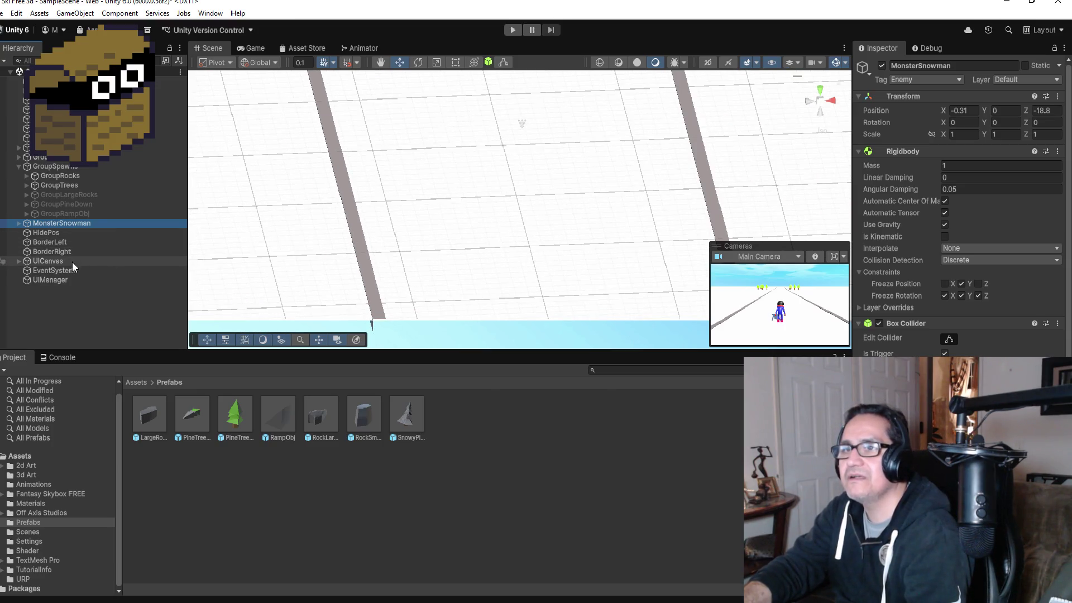
{"action": "double_click", "coordinate": [68, 223]}
{"action": "scroll", "coordinate": [678, 227], "scroll_direction": "down", "scroll_amount": 2}
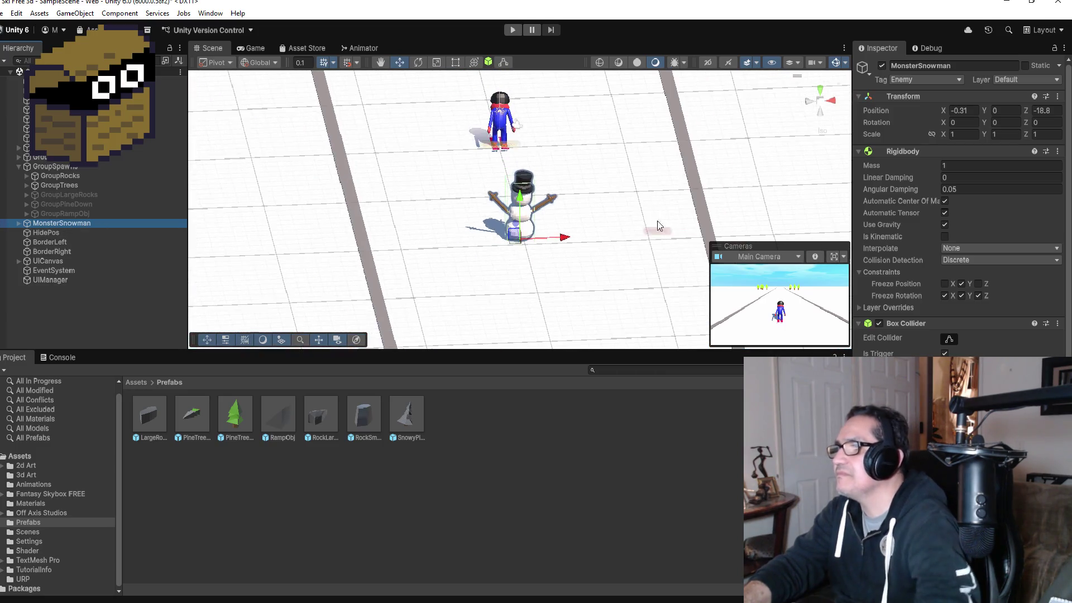
{"action": "left_click_drag", "start_coordinate": [659, 203], "coordinate": [636, 209]}
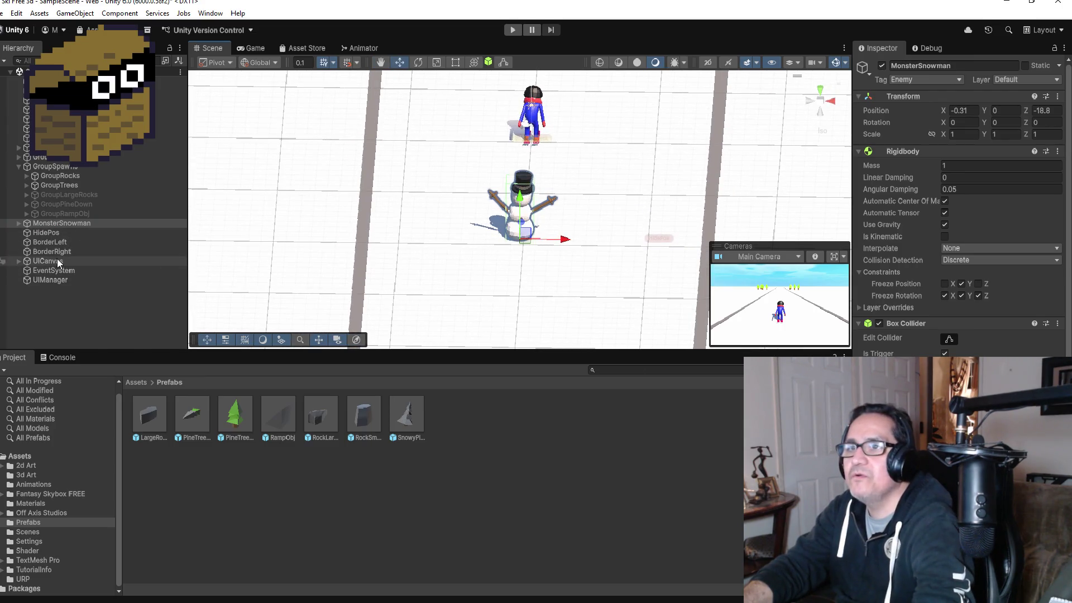
{"action": "left_click", "coordinate": [50, 232]}
- Move HidePos farther right off the track and MonsterSnowman to X 19.32
{"action": "scroll", "coordinate": [634, 254], "scroll_direction": "down", "scroll_amount": 3}
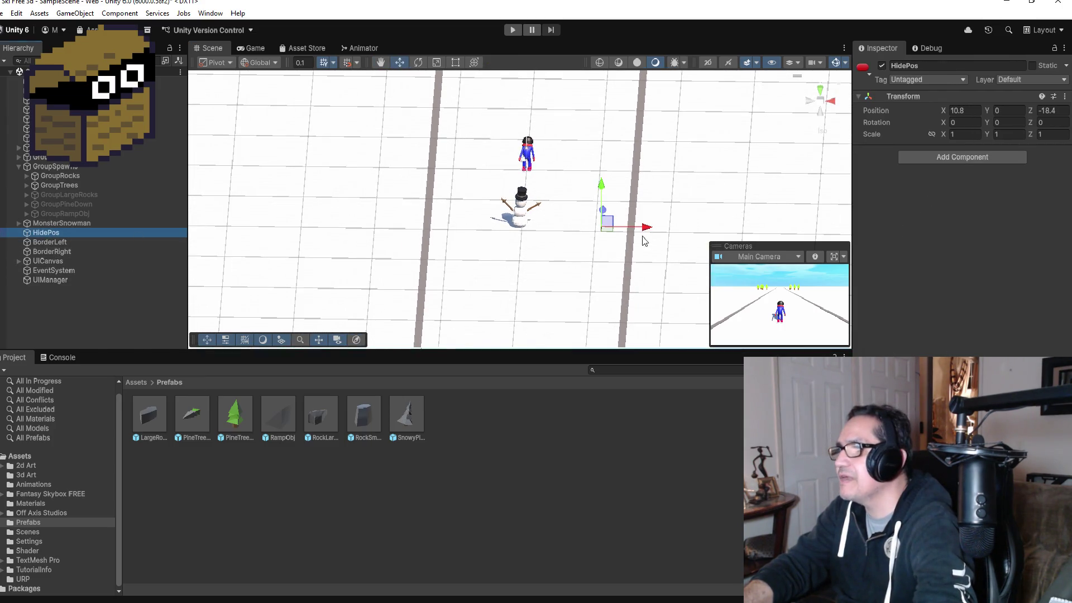
{"action": "left_click_drag", "start_coordinate": [645, 232], "coordinate": [707, 237]}
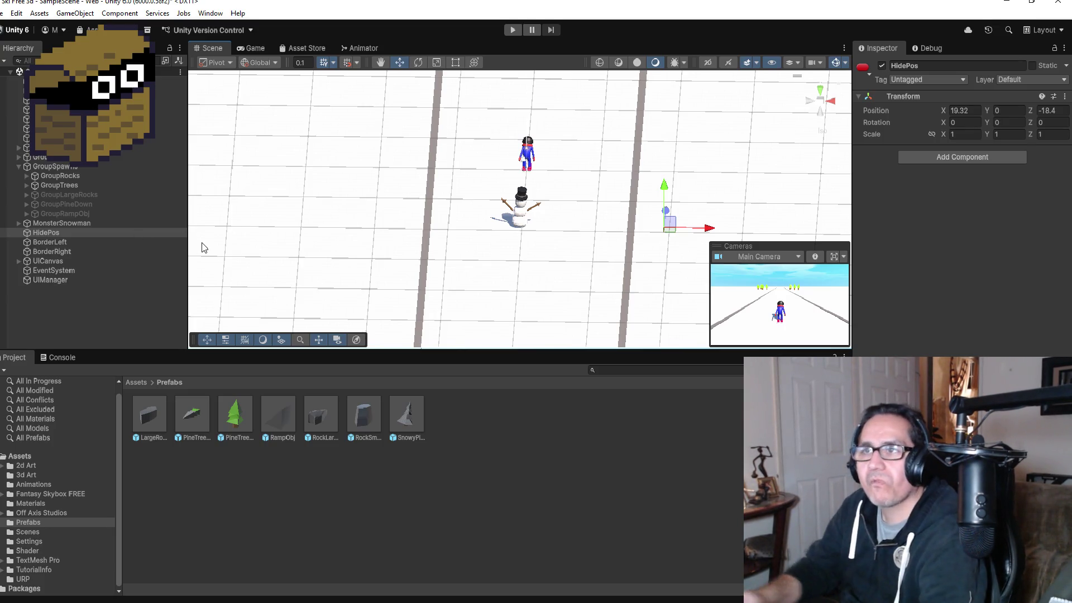
{"action": "left_click", "coordinate": [67, 222]}
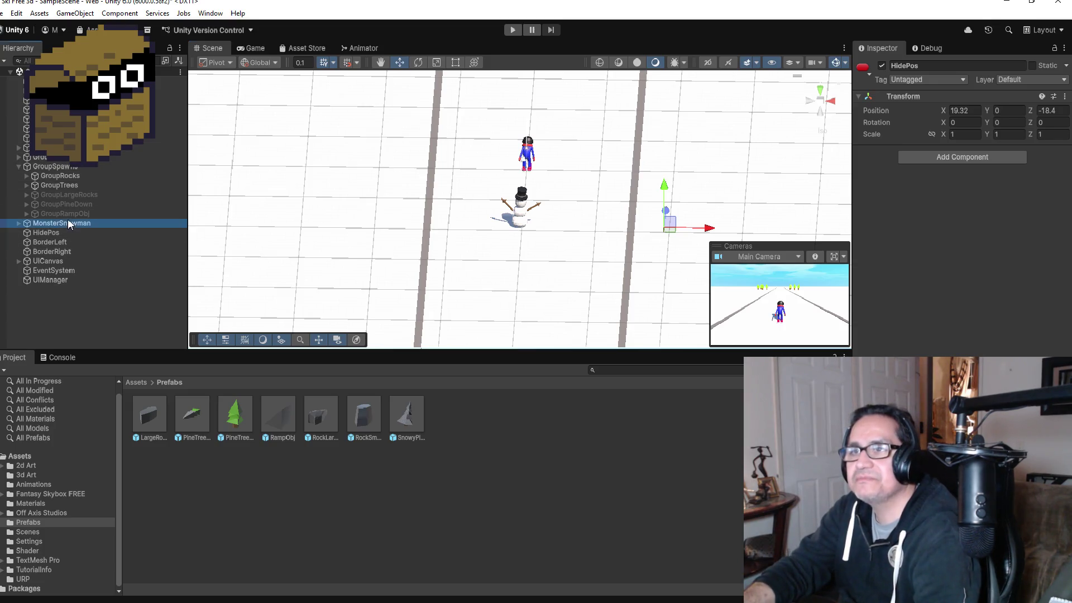
{"action": "scroll", "coordinate": [898, 333], "scroll_direction": "down", "scroll_amount": 3}
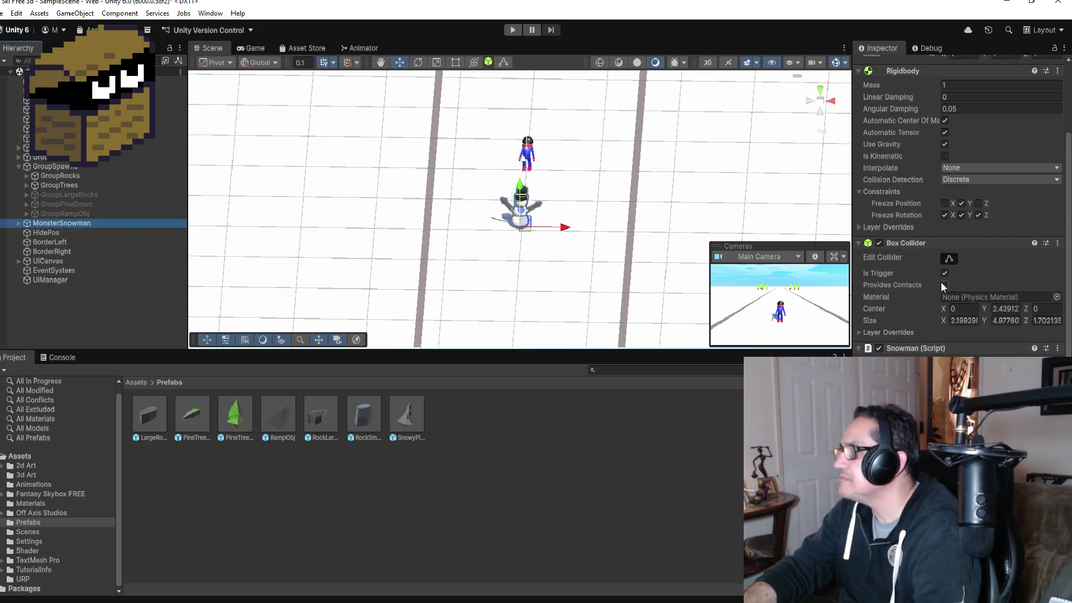
{"action": "scroll", "coordinate": [913, 260], "scroll_direction": "up", "scroll_amount": 3}
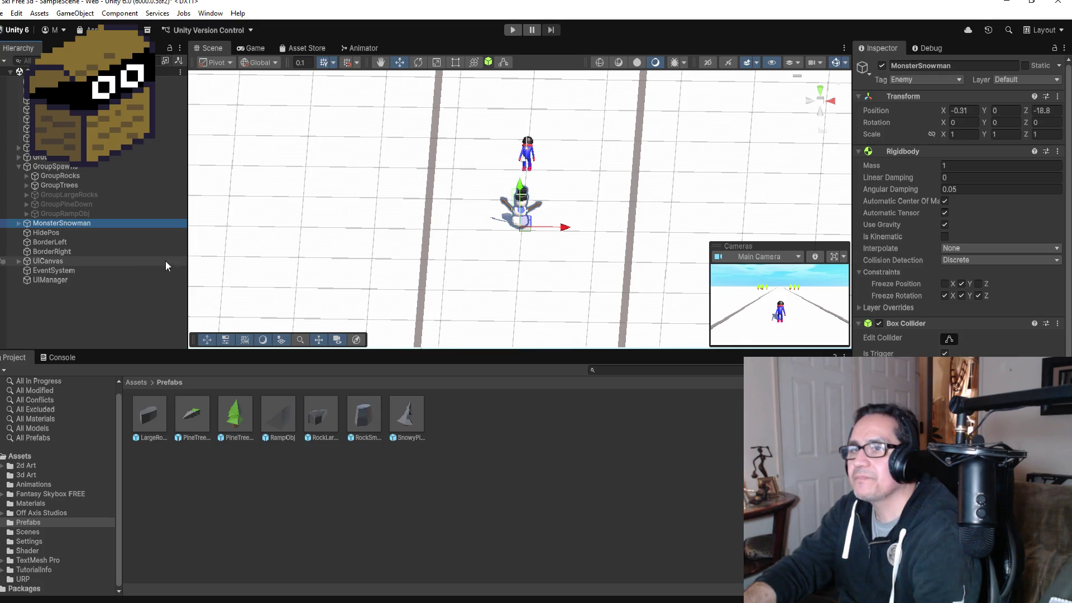
{"action": "left_click_drag", "start_coordinate": [561, 228], "coordinate": [705, 233]}
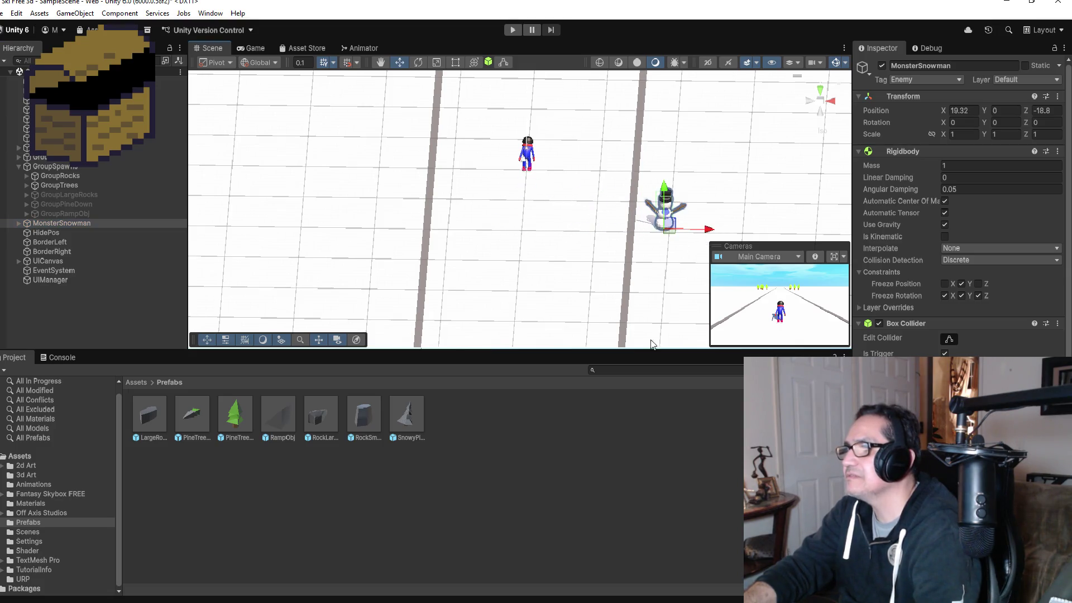
{"action": "scroll", "coordinate": [960, 201], "scroll_direction": "down", "scroll_amount": 3}
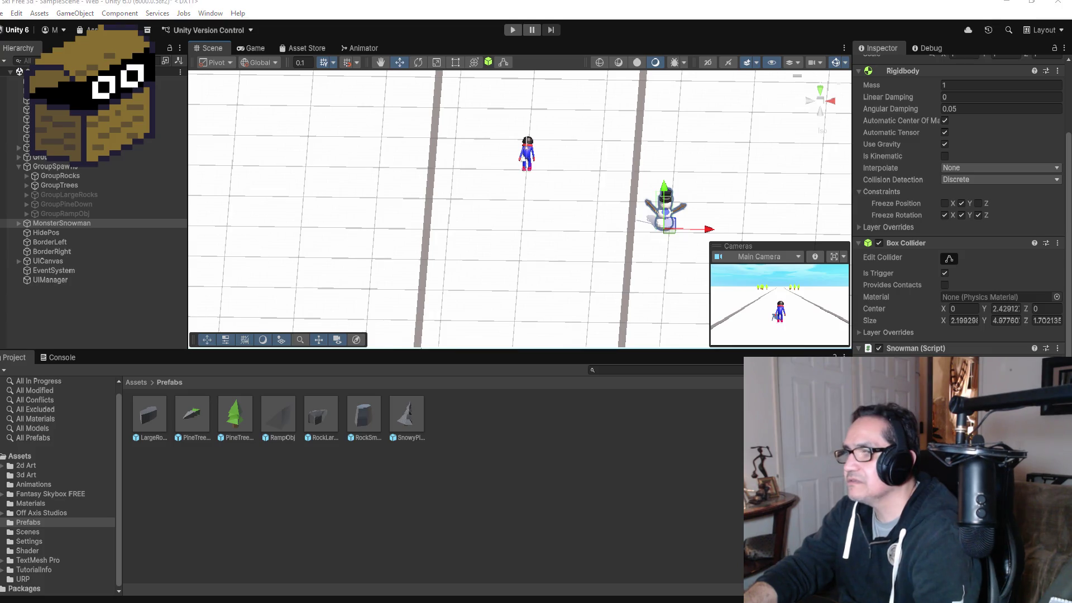
{"action": "key", "text": "alt+Tab"}
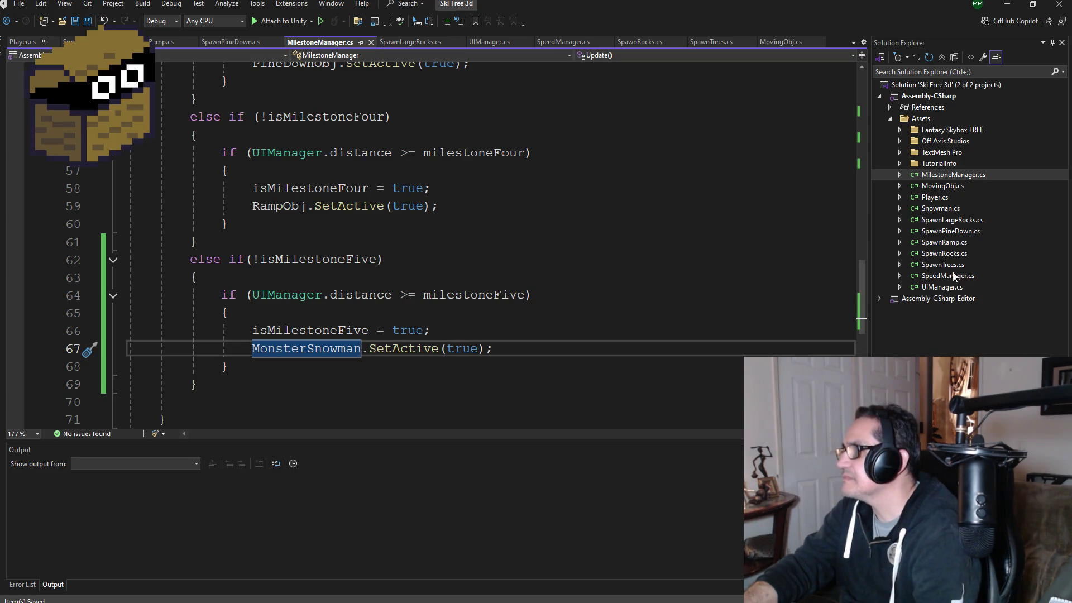
- Open Snowman.cs and add '[SE] private float StartTimer;' below the rb field
{"action": "double_click", "coordinate": [952, 210]}
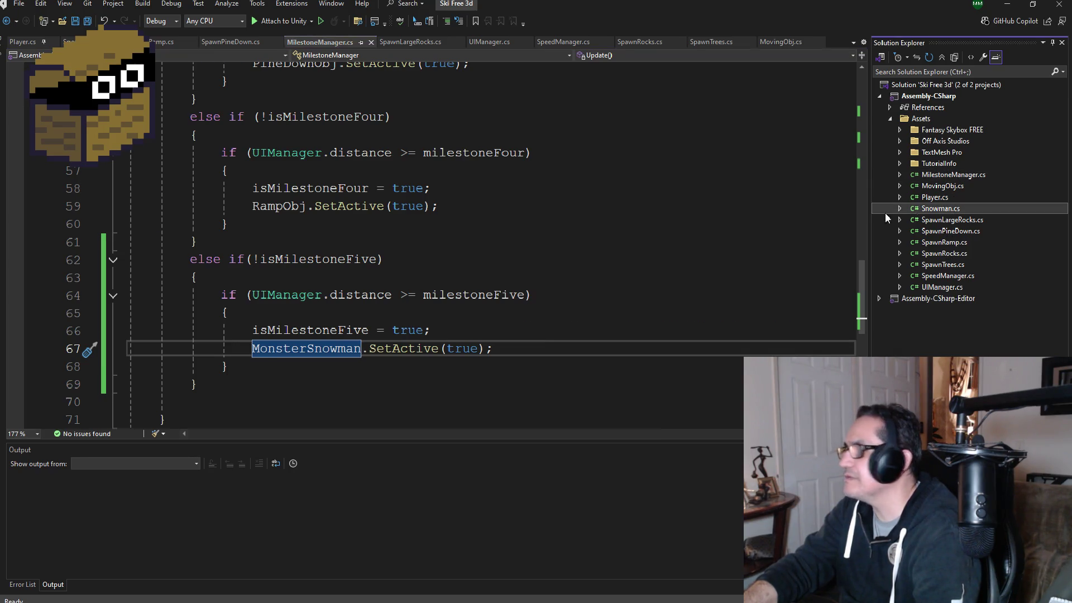
{"action": "scroll", "coordinate": [349, 277], "scroll_direction": "up", "scroll_amount": 2}
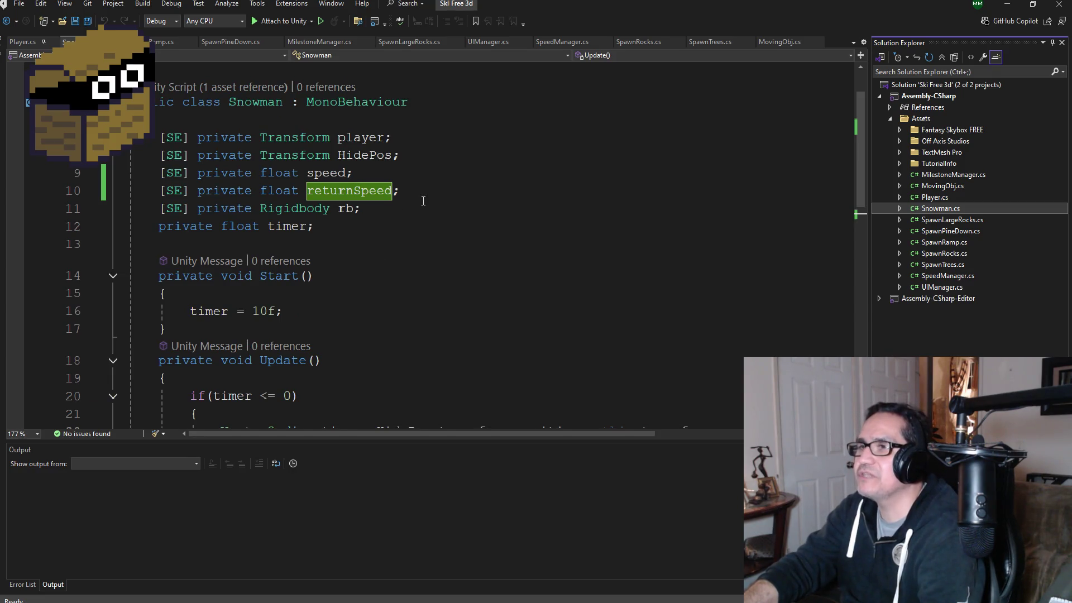
{"action": "left_click", "coordinate": [440, 196]}
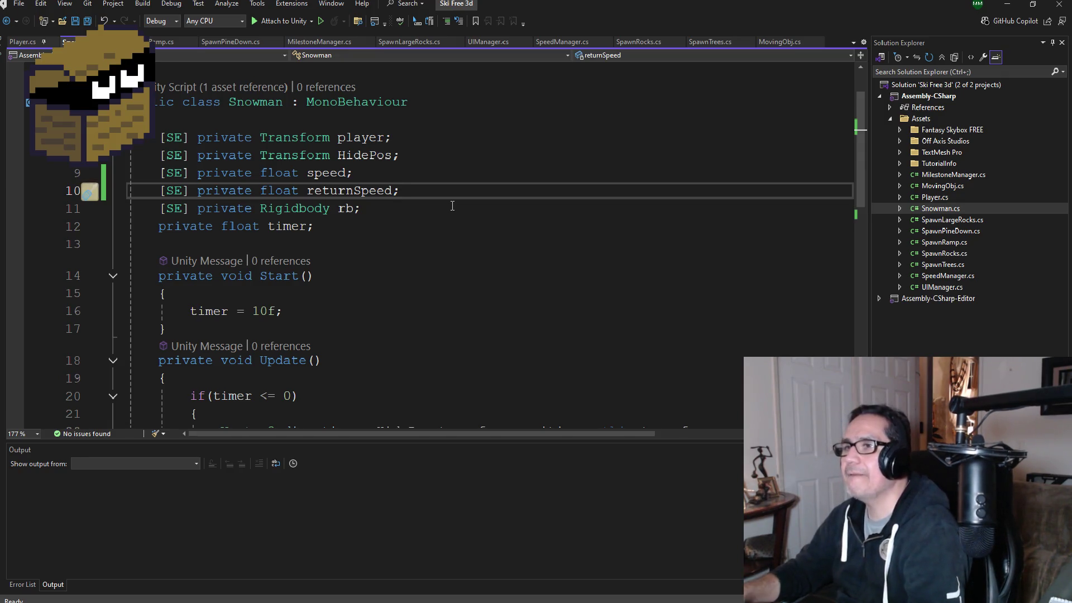
{"action": "left_click", "coordinate": [427, 210]}
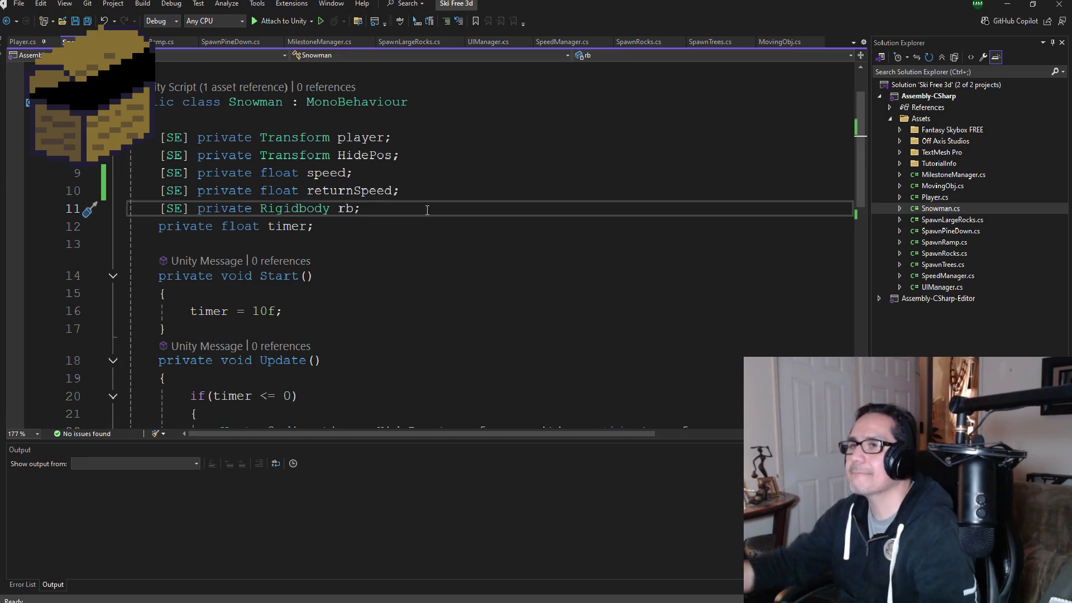
{"action": "key", "text": "Return"}
{"action": "type", "text": "[Se"}
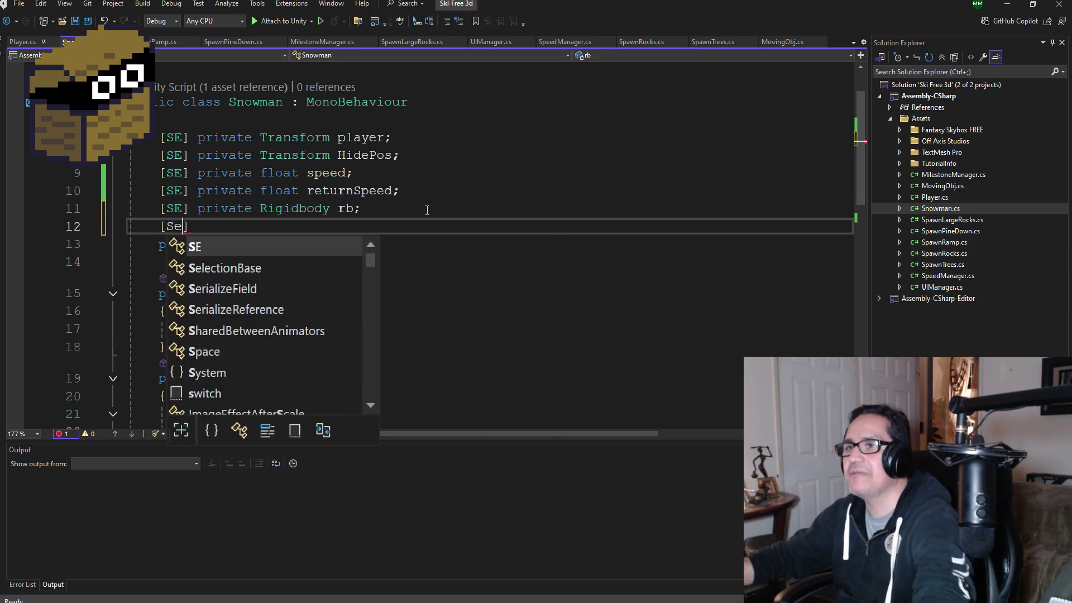
{"action": "key", "text": "BackSpace"}
{"action": "type", "text": "E] "}
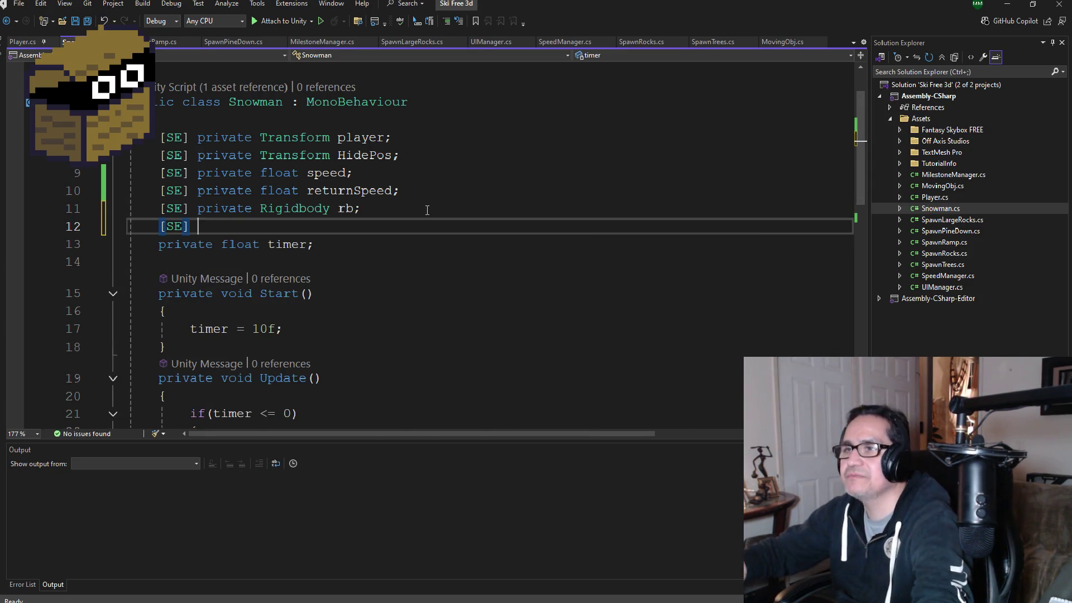
{"action": "type", "text": "private "}
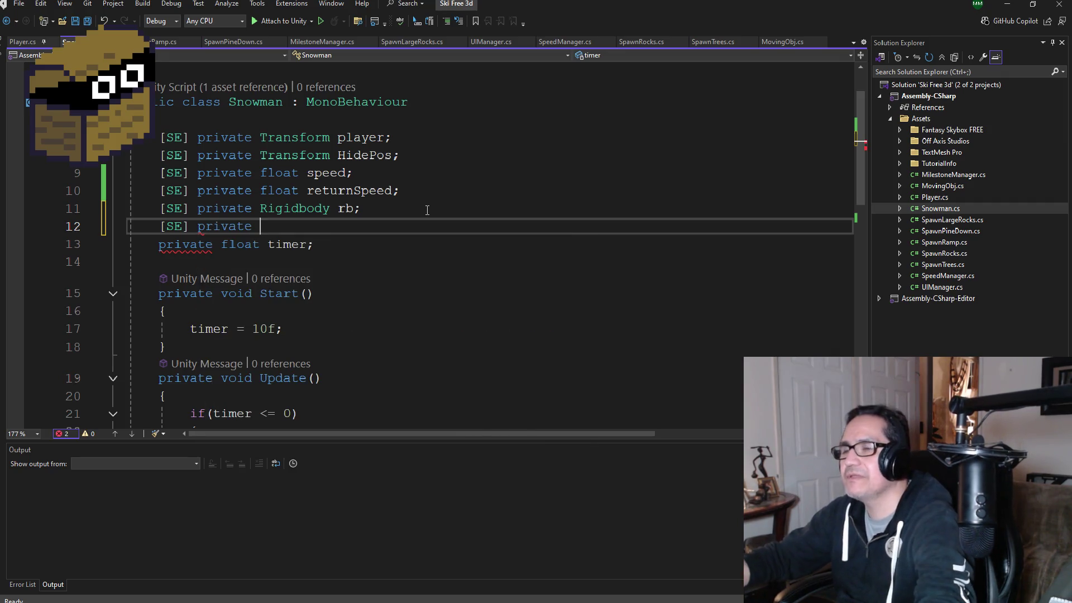
{"action": "type", "text": "float S"}
{"action": "type", "text": "tar"}
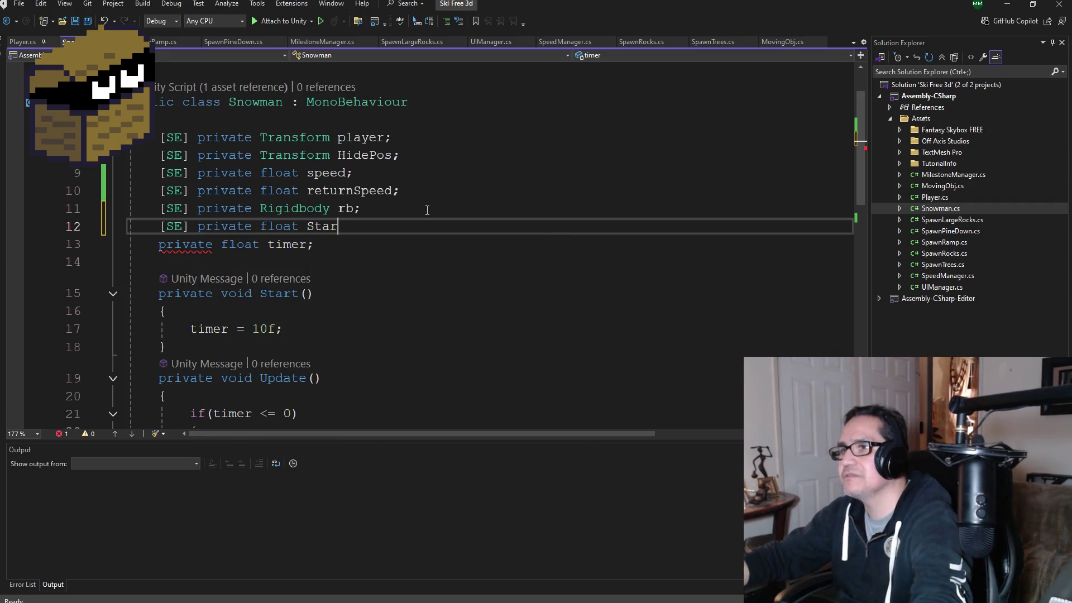
{"action": "type", "text": "tTimer;"}
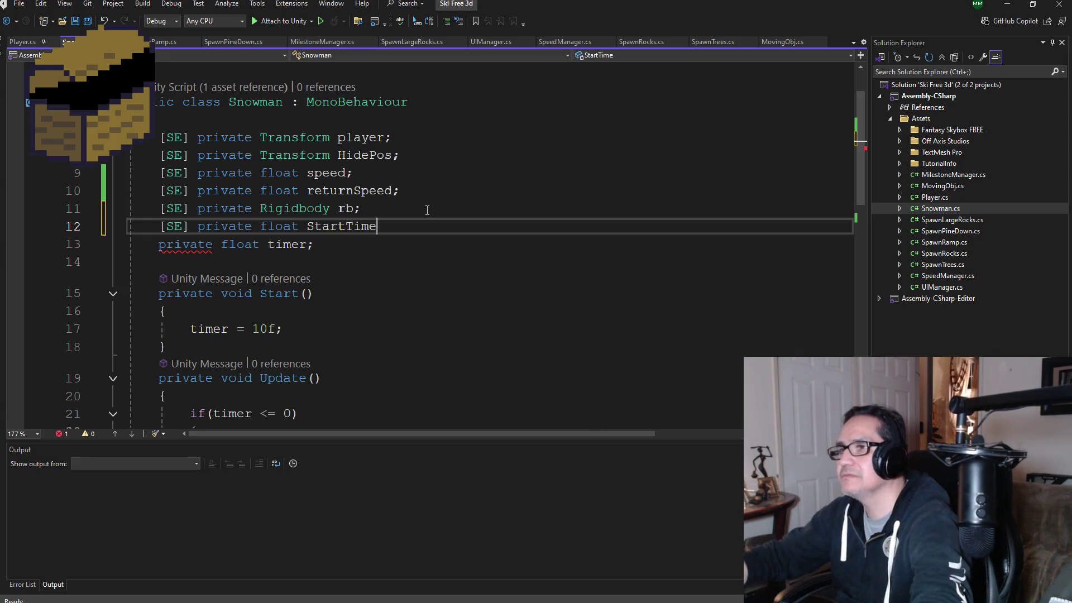
{"action": "scroll", "coordinate": [345, 304], "scroll_direction": "down", "scroll_amount": 2}
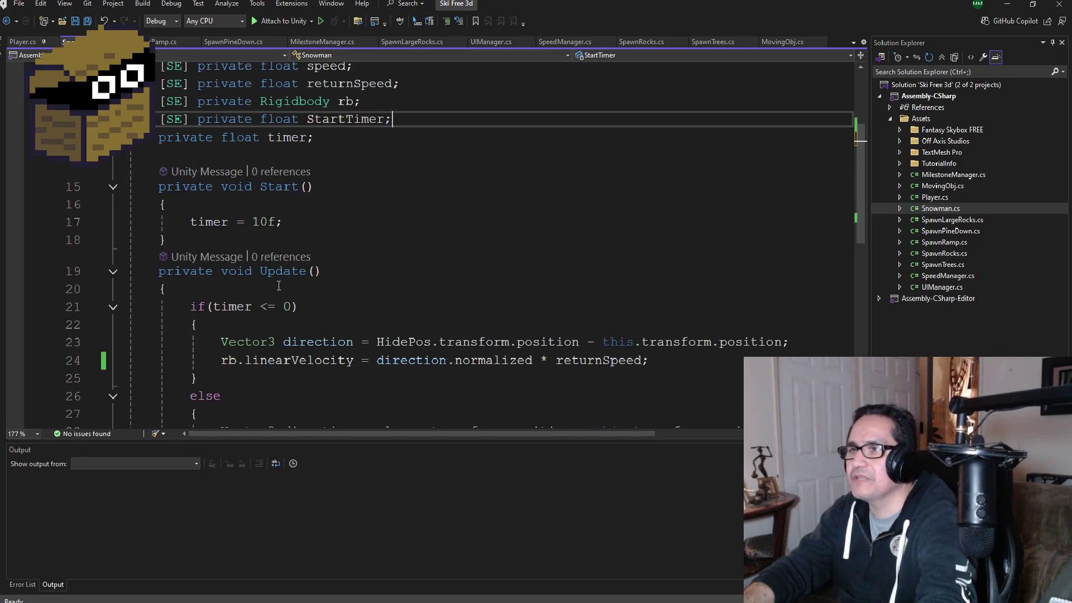
{"action": "left_click", "coordinate": [278, 223]}
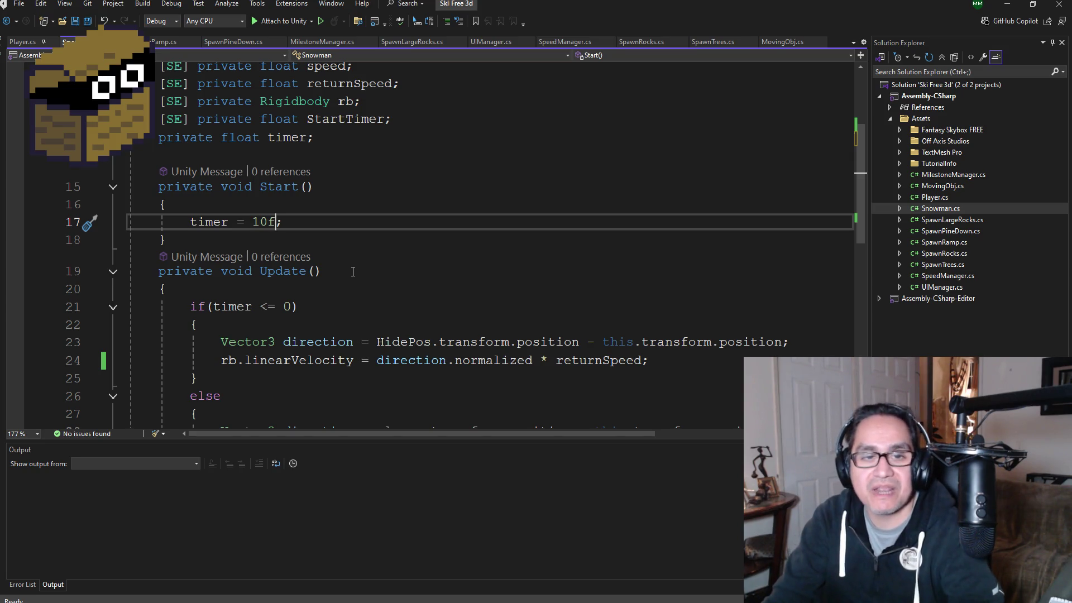
- Replace 10f with StartTimer in Start() and return to Unity's running game
{"action": "key", "text": "BackSpace"}
{"action": "key", "text": "BackSpace"}
{"action": "key", "text": "BackSpace"}
{"action": "type", "text": "StartTimer"}
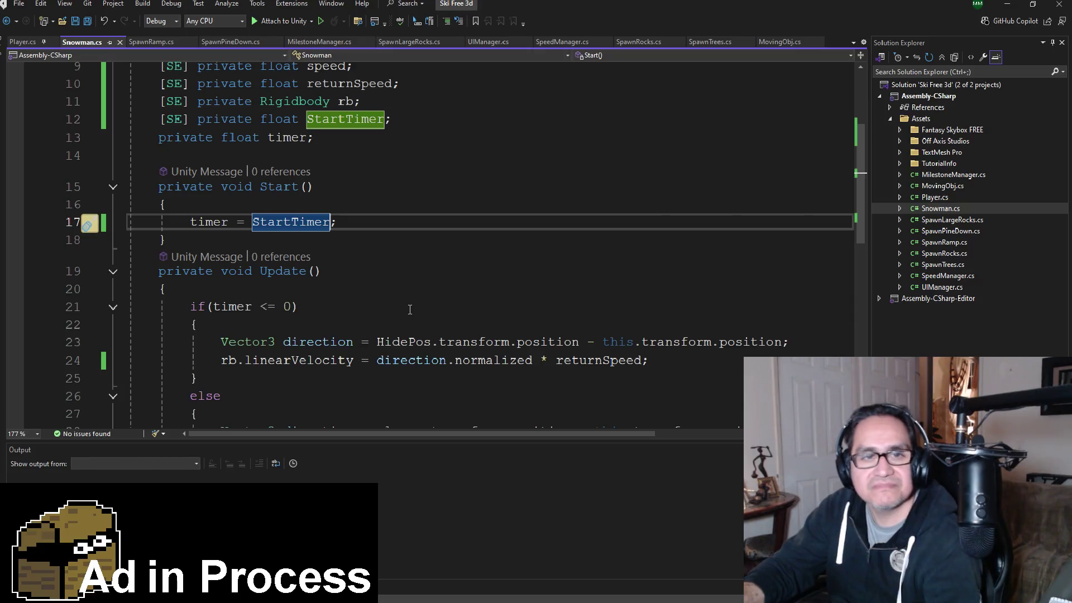
{"action": "scroll", "coordinate": [355, 369], "scroll_direction": "down", "scroll_amount": 3}
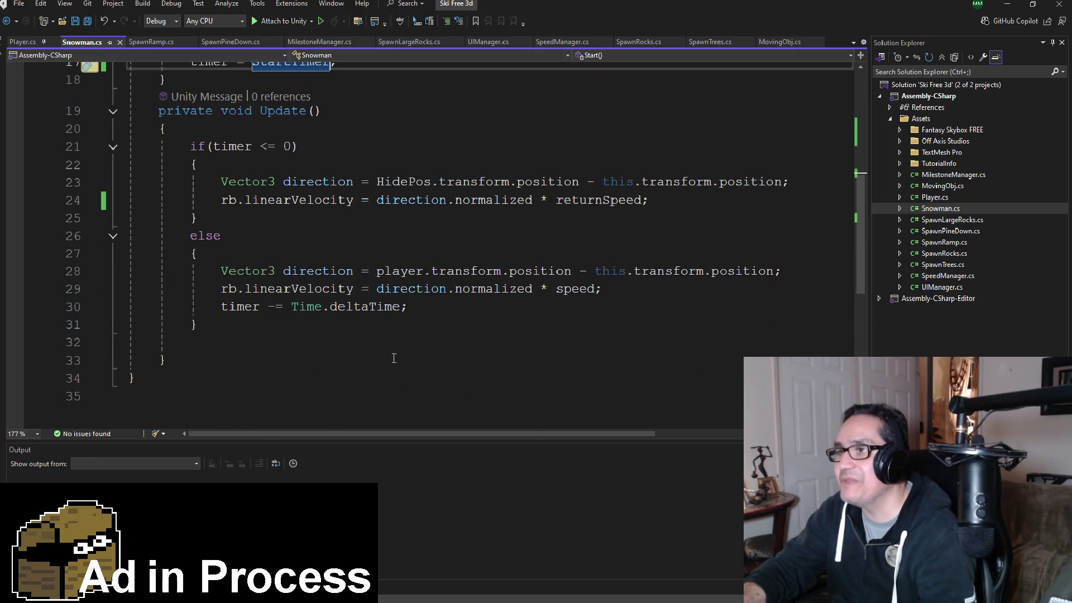
{"action": "scroll", "coordinate": [390, 359], "scroll_direction": "up", "scroll_amount": 6}
{"action": "key", "text": "alt+Tab"}
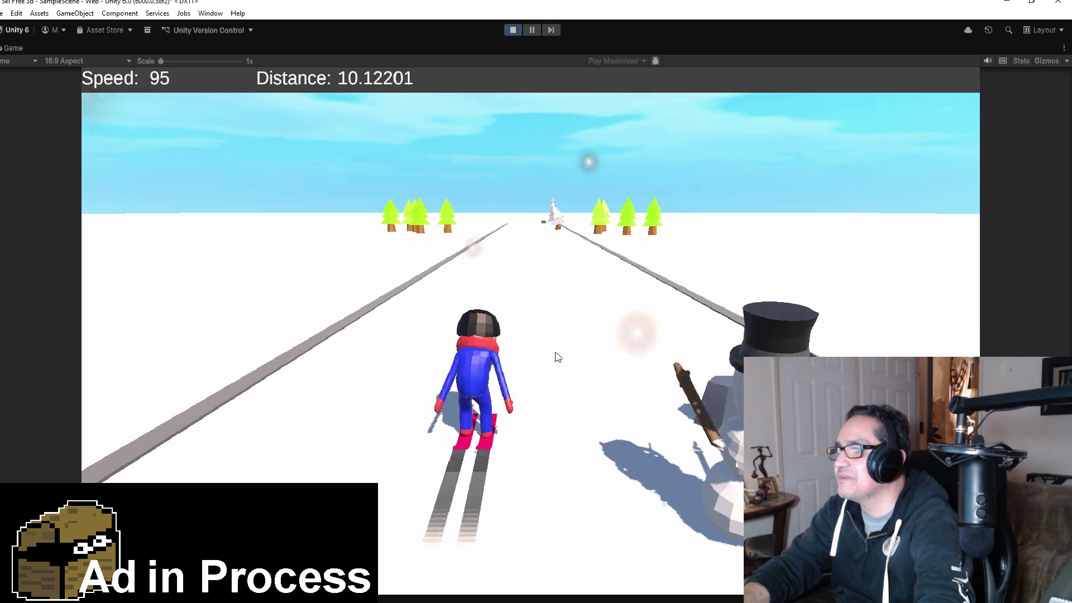
- Steer the skier left, jump, and weave right and back, then stop the game
{"action": "key", "text": "Left"}
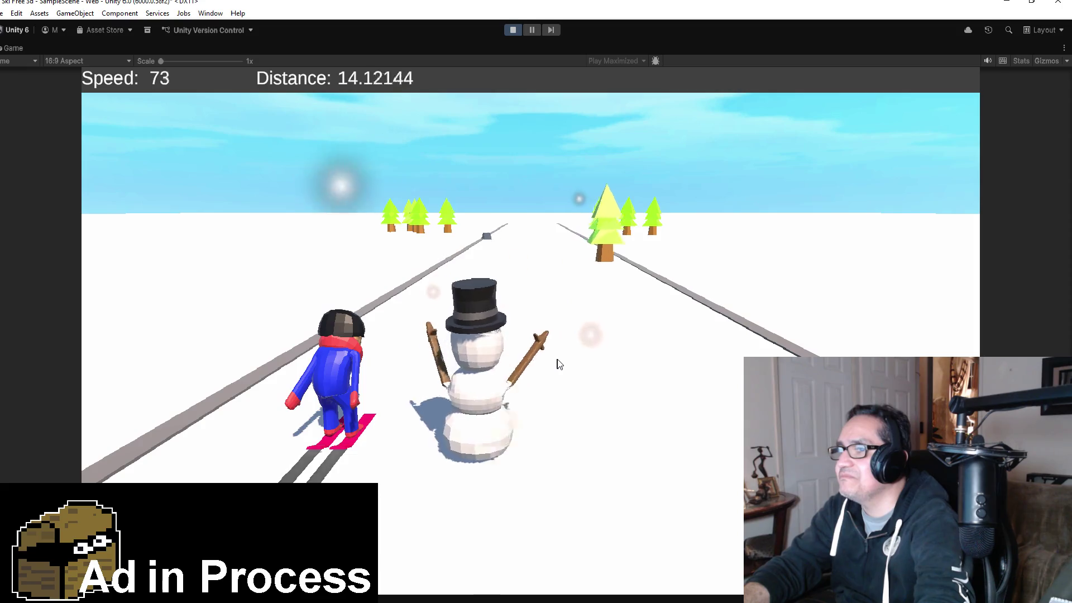
{"action": "key", "text": "space"}
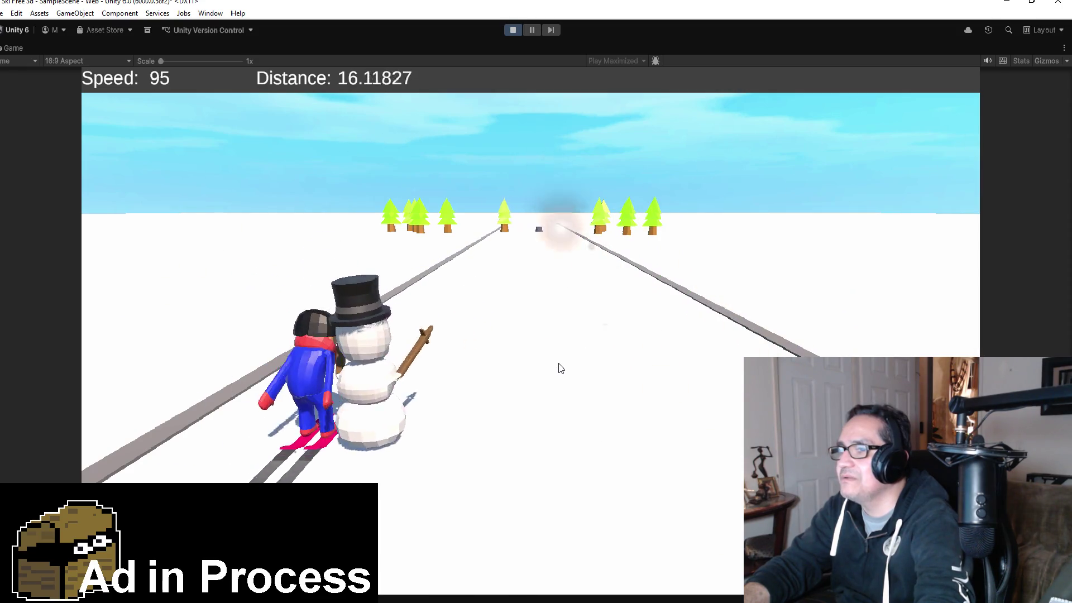
{"action": "key", "text": "Right"}
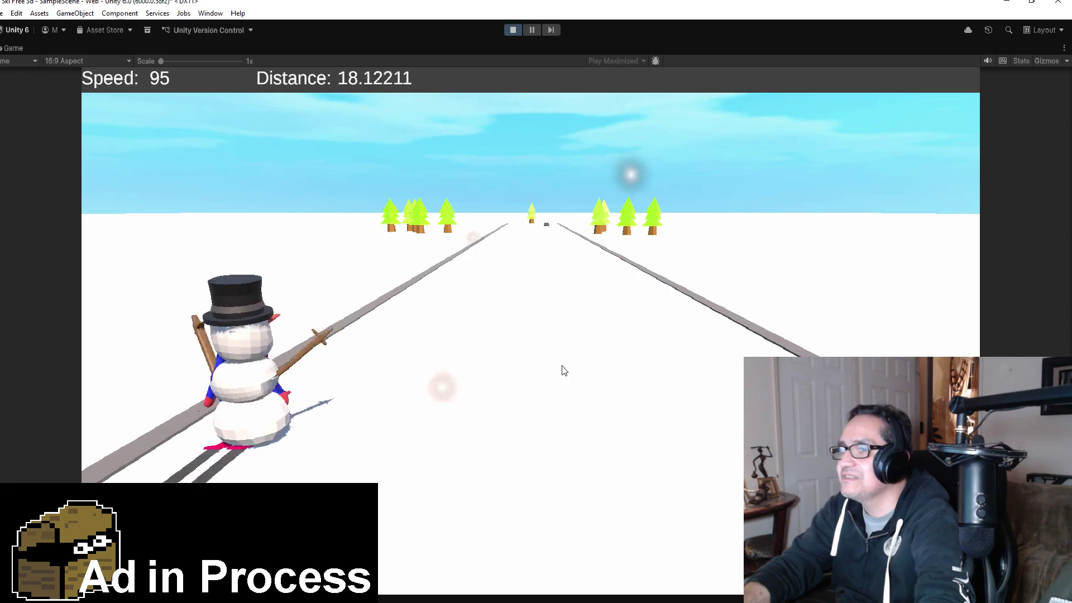
{"action": "key", "text": "Right"}
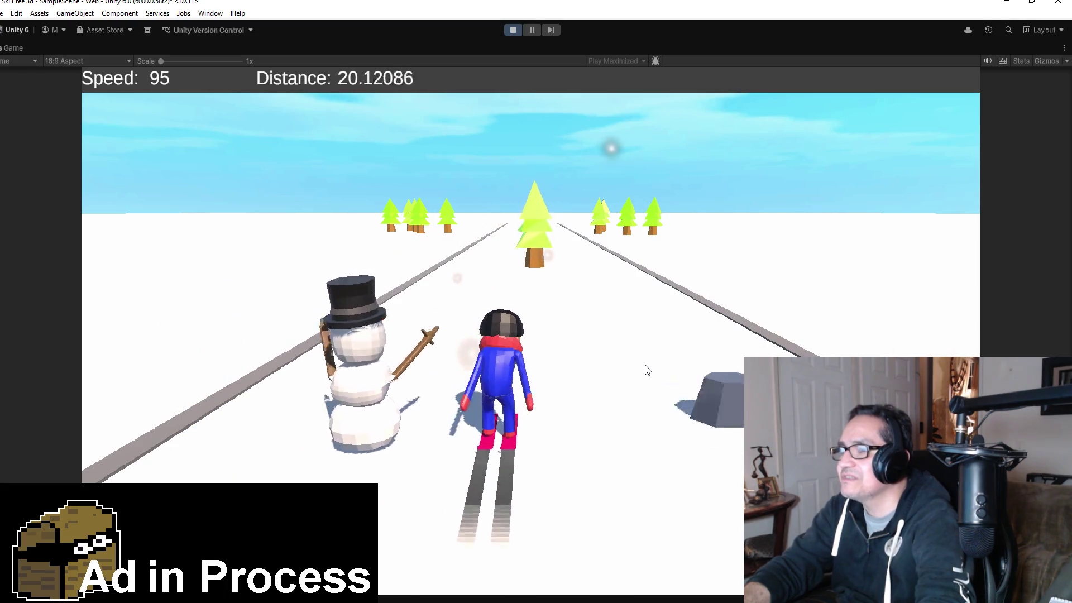
{"action": "key", "text": "Left"}
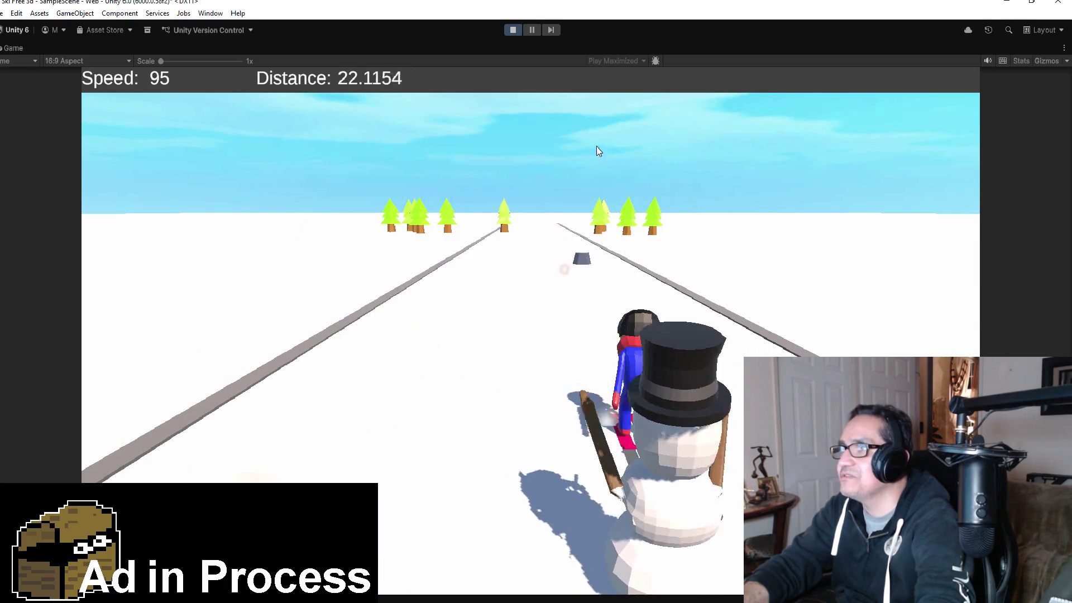
{"action": "left_click", "coordinate": [513, 29]}
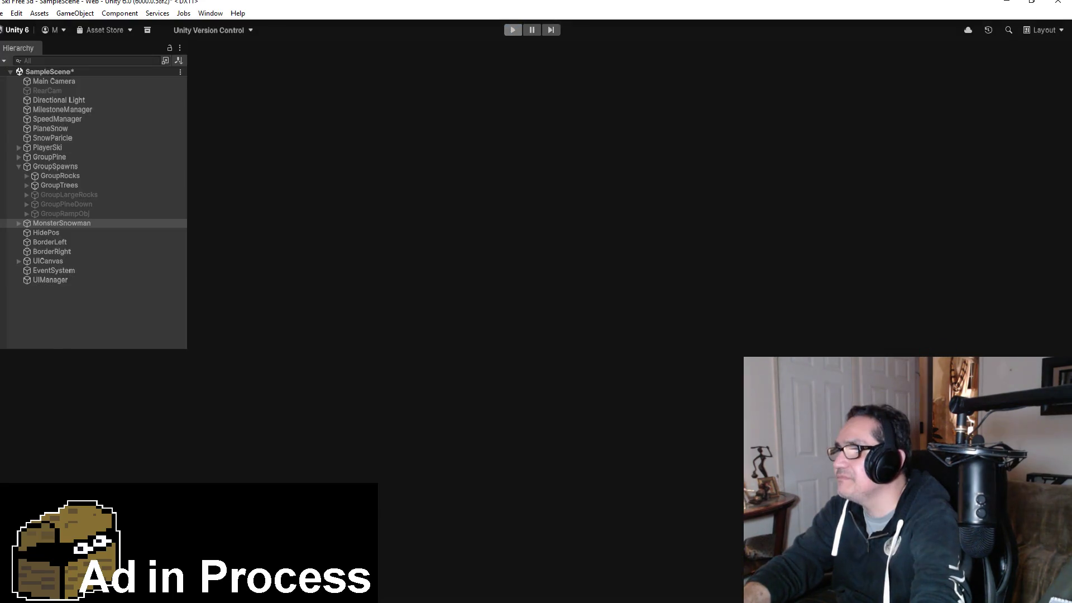
- Scroll down while placing MonsterSnowman on the ski track
{"action": "scroll", "coordinate": [962, 205], "scroll_direction": "down", "scroll_amount": 3}
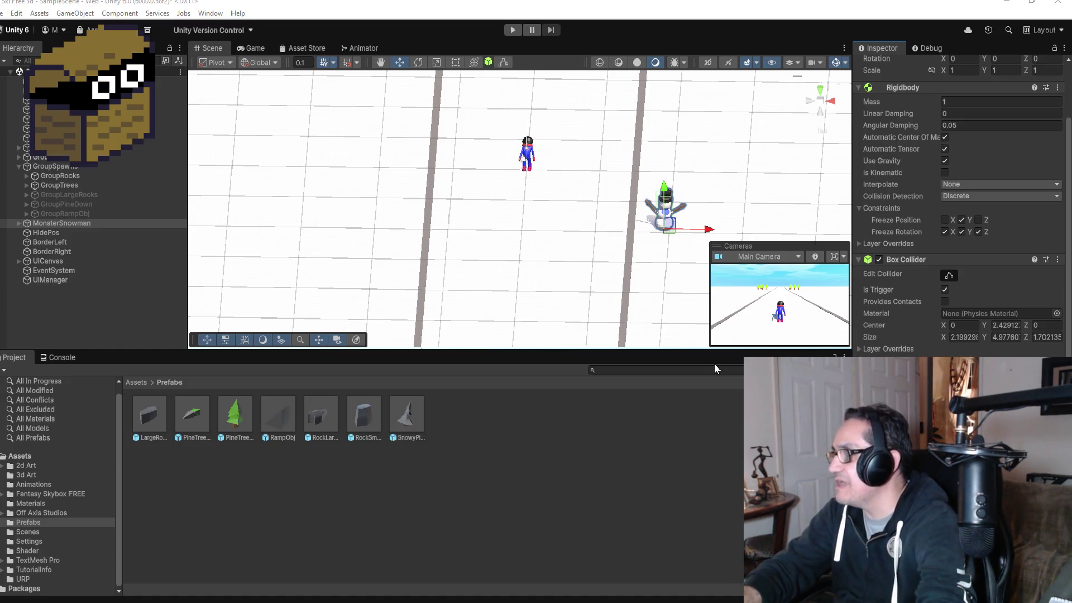
- Start the game and weave the skier right and left across the slope, with a jump
{"action": "left_click", "coordinate": [513, 31]}
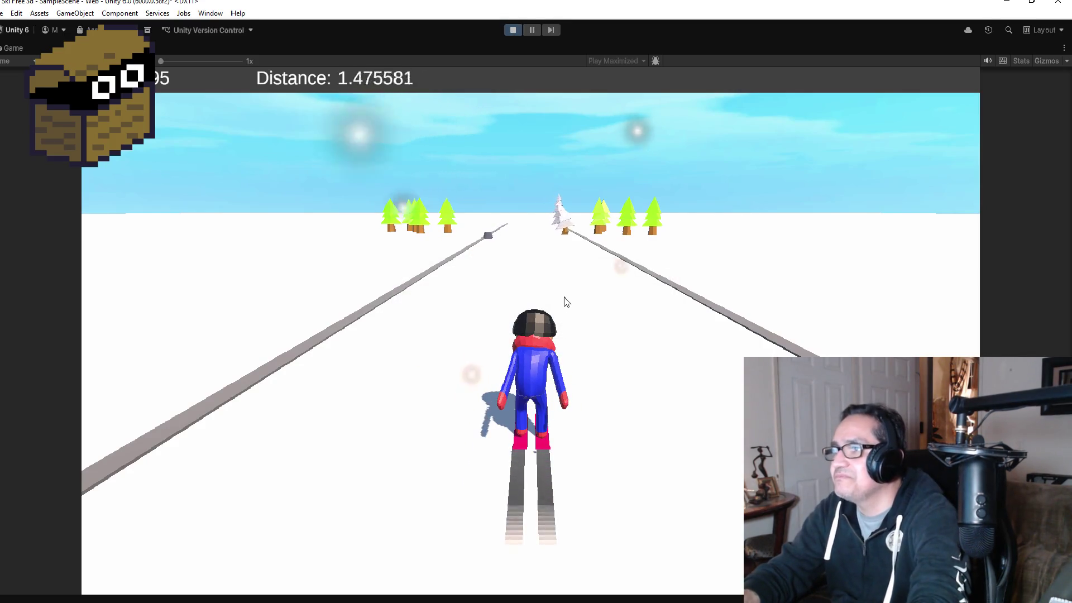
{"action": "key", "text": "Right"}
{"action": "key", "text": "Left"}
{"action": "key", "text": "space"}
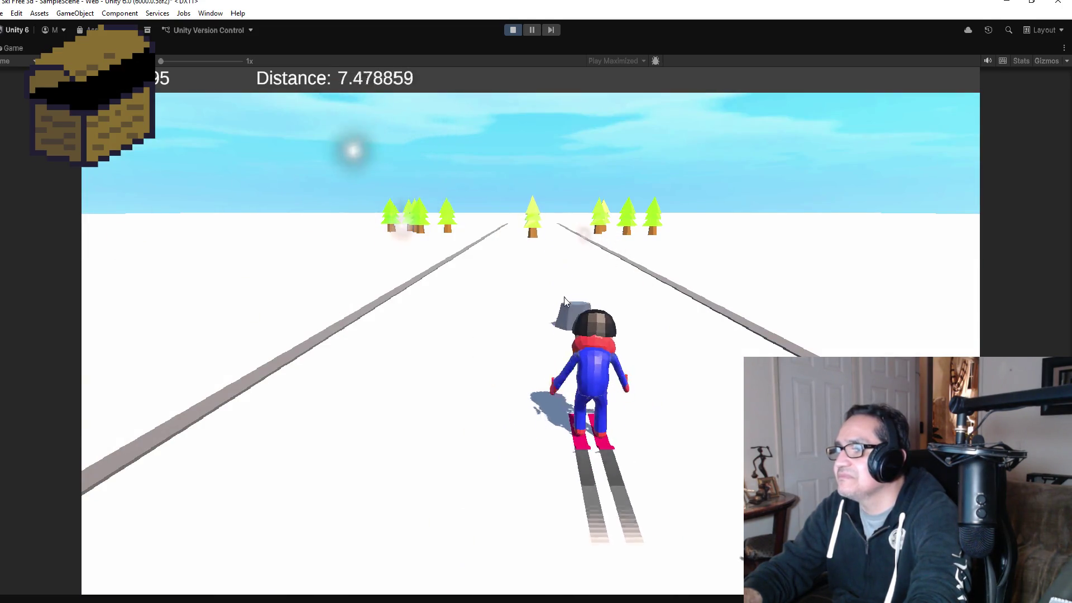
{"action": "key", "text": "Left"}
{"action": "key", "text": "Right"}
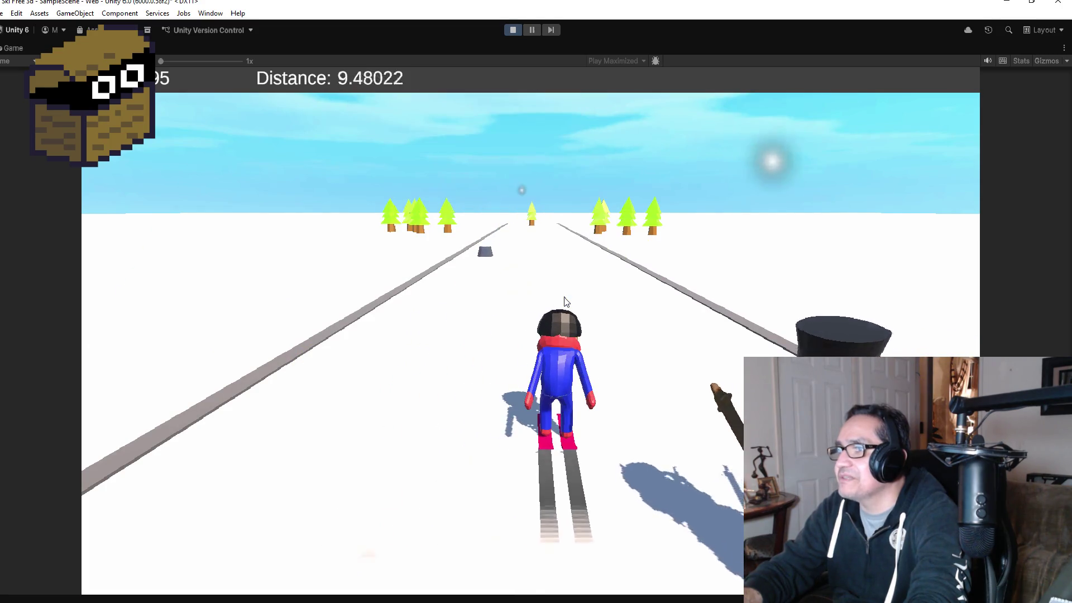
{"action": "key", "text": "Left"}
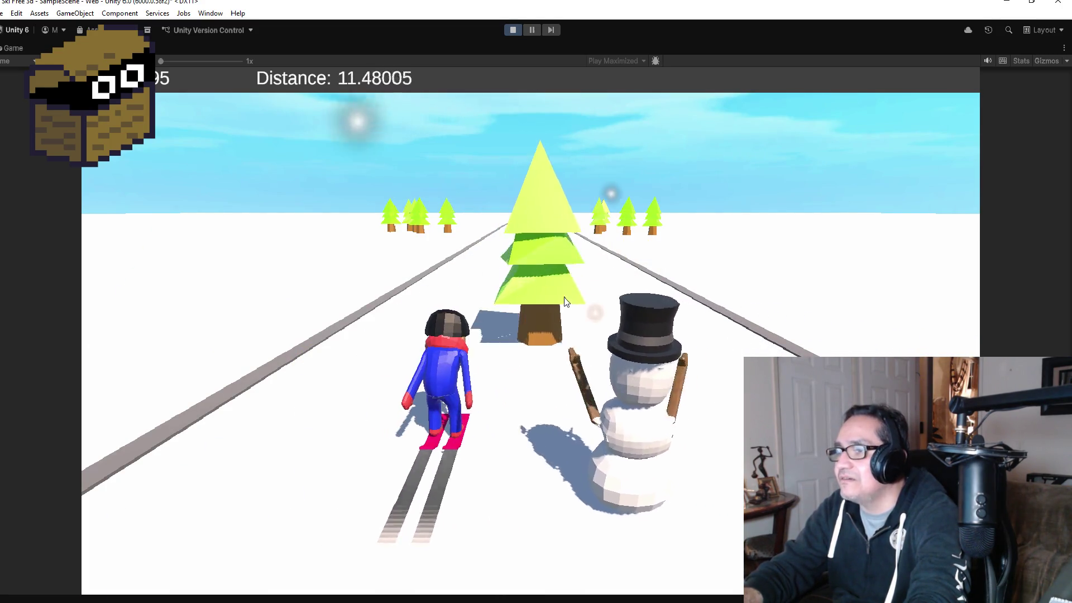
- Steer left along the rail, then back right with jumps, and stop the test run
{"action": "key", "text": "space"}
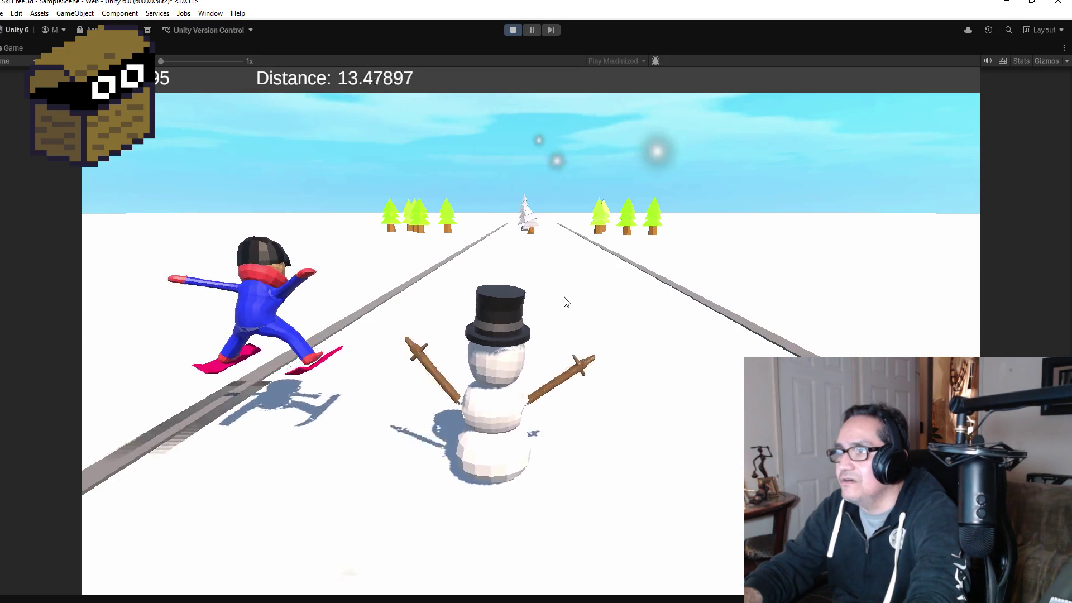
{"action": "key", "text": "Left"}
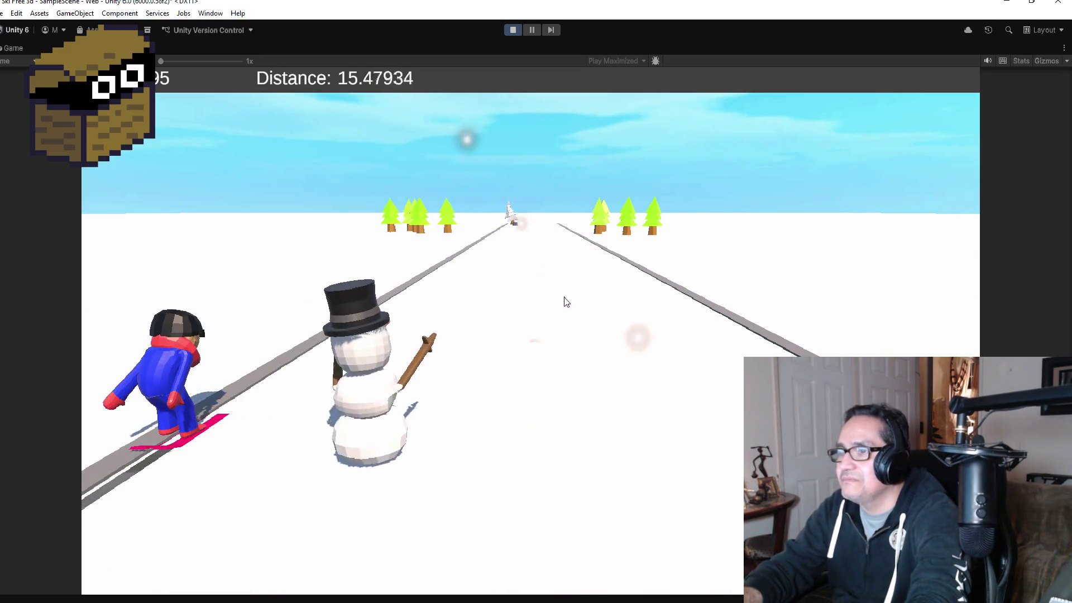
{"action": "key", "text": "Right"}
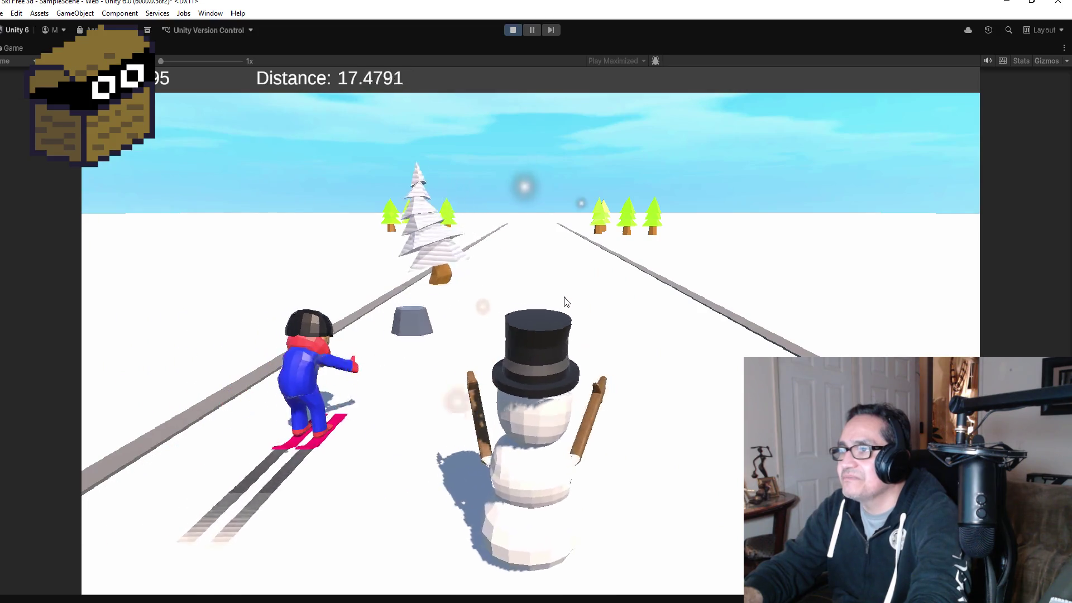
{"action": "key", "text": "space"}
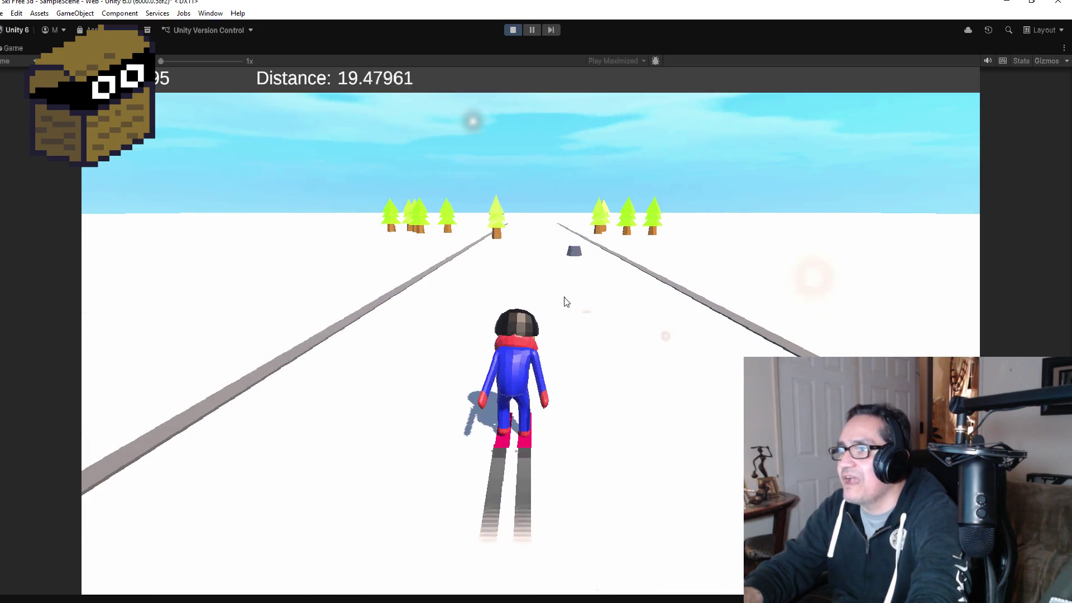
{"action": "key", "text": "space"}
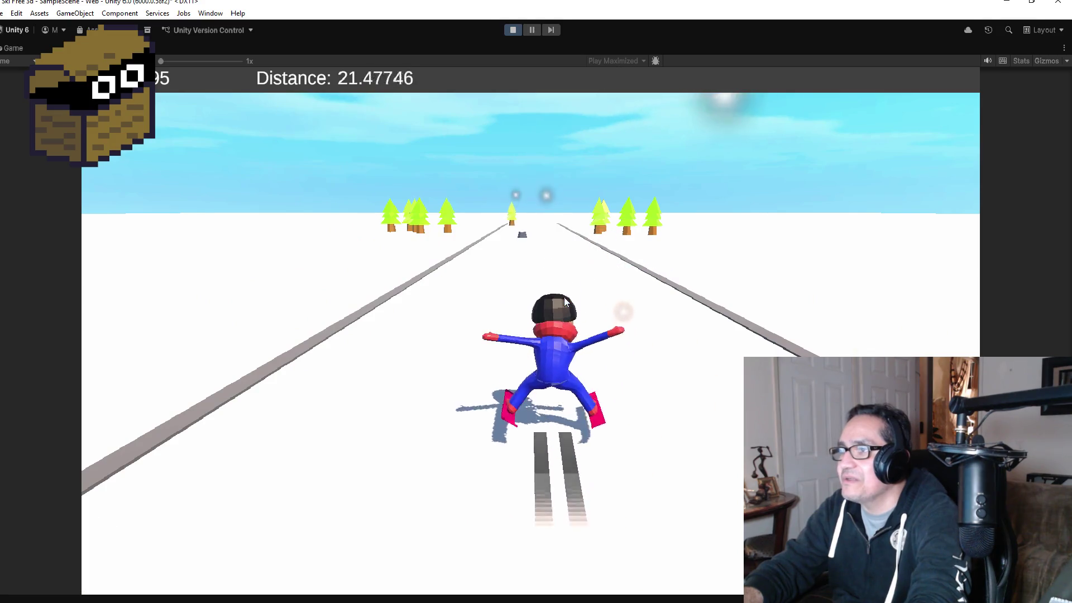
{"action": "key", "text": "space"}
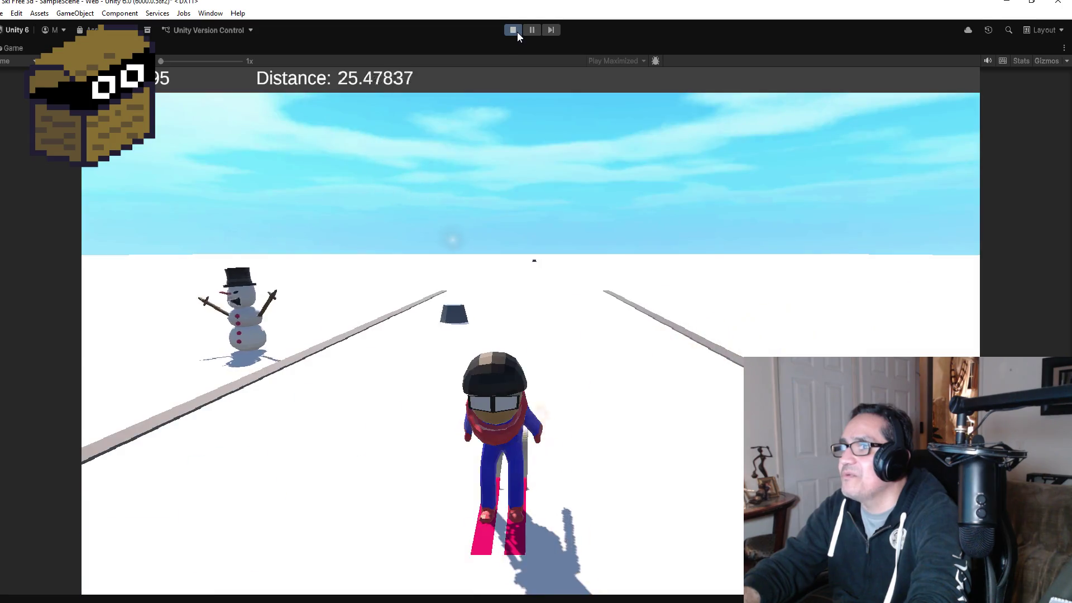
{"action": "left_click", "coordinate": [517, 32]}
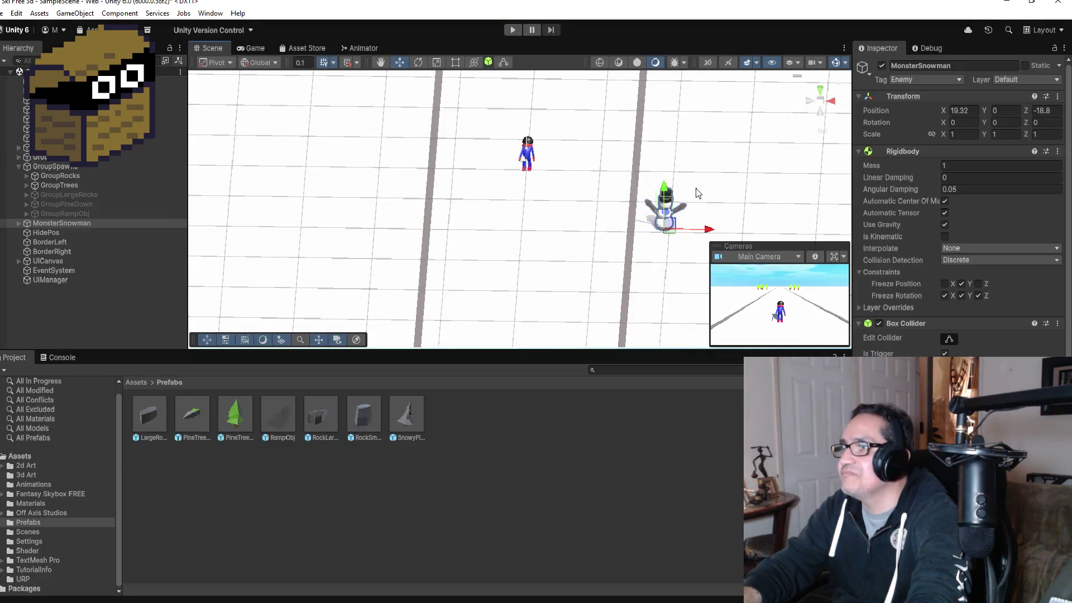
- Select HidePos and MonsterSnowman together and drag them right along X
{"action": "left_click", "coordinate": [64, 233]}
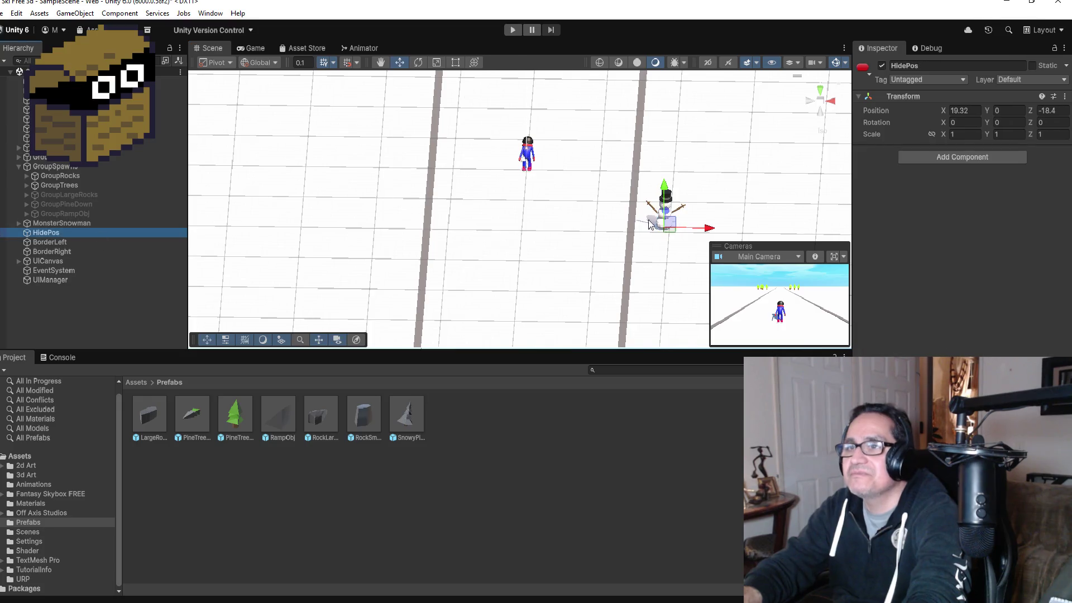
{"action": "scroll", "coordinate": [624, 225], "scroll_direction": "down", "scroll_amount": 2}
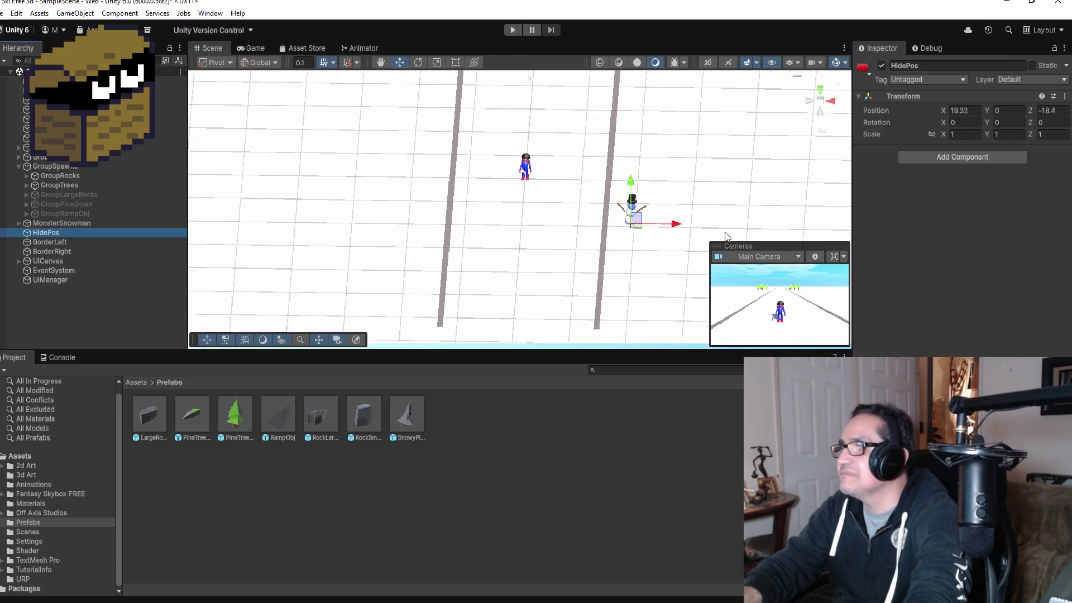
{"action": "left_click", "coordinate": [89, 222], "text": "ctrl"}
{"action": "left_click_drag", "start_coordinate": [673, 226], "coordinate": [718, 227]}
- Preview the scene through RearCam and slide both objects back left along X
{"action": "left_click", "coordinate": [759, 256]}
{"action": "left_click", "coordinate": [761, 283]}
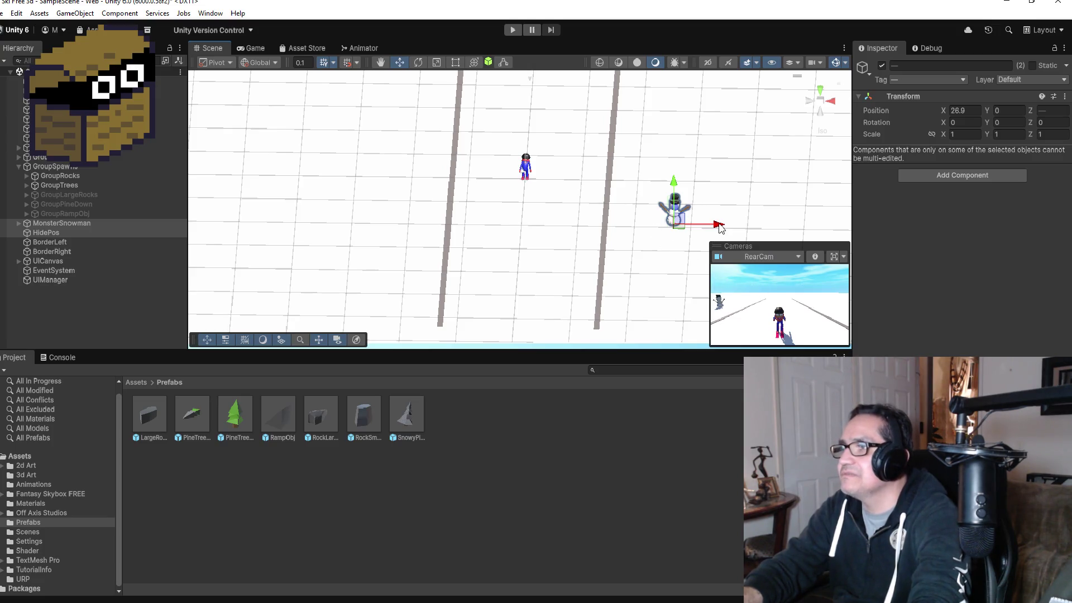
{"action": "left_click_drag", "start_coordinate": [720, 226], "coordinate": [635, 223]}
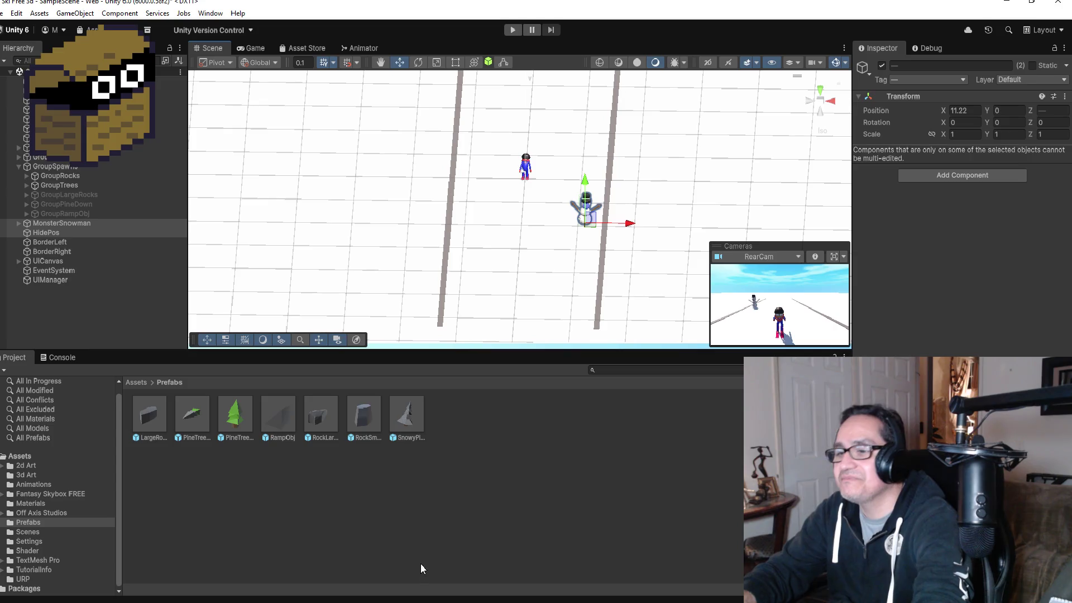
- Switch to Visual Studio to view the Snowman script
{"action": "key", "text": "alt+Tab"}
- Save Snowman.cs while scrolling through its Start and Update code, then return to Unity
{"action": "scroll", "coordinate": [298, 267], "scroll_direction": "up", "scroll_amount": 4}
{"action": "scroll", "coordinate": [297, 267], "scroll_direction": "up", "scroll_amount": 1}
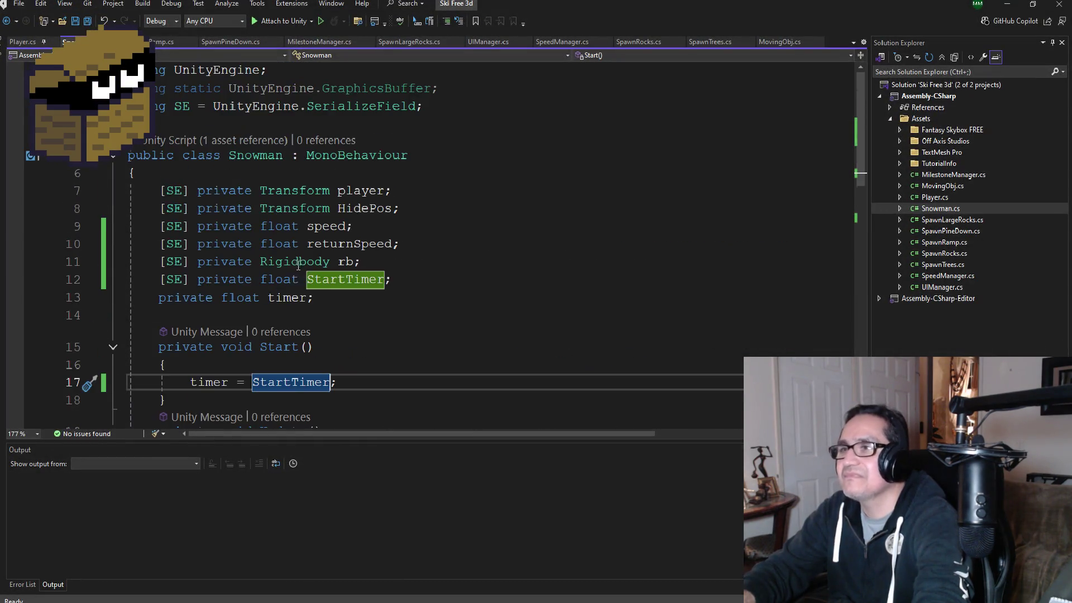
{"action": "key", "text": "ctrl+s"}
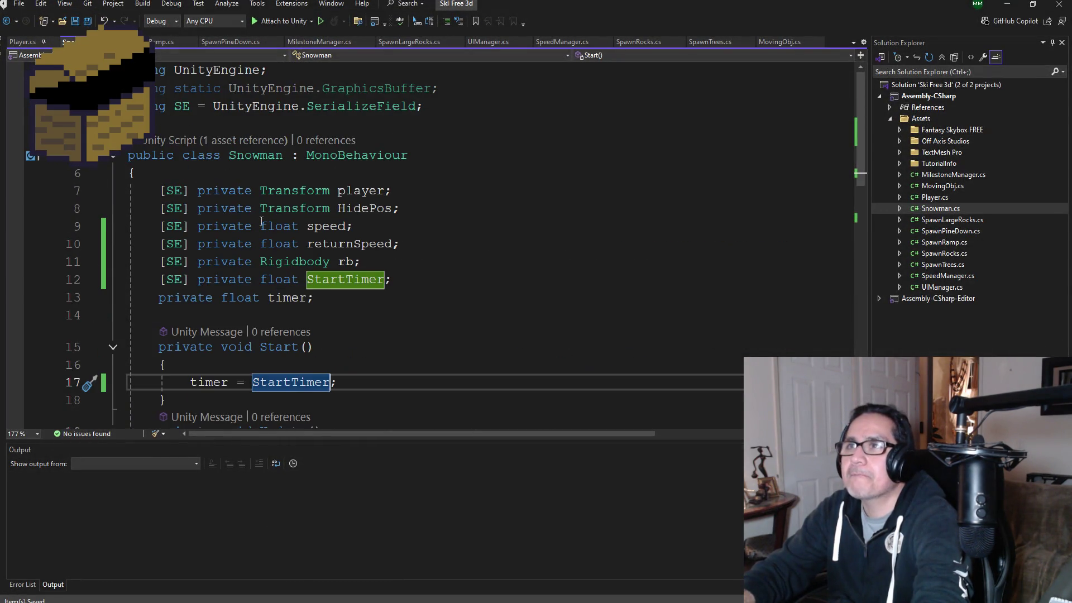
{"action": "scroll", "coordinate": [371, 316], "scroll_direction": "down", "scroll_amount": 4}
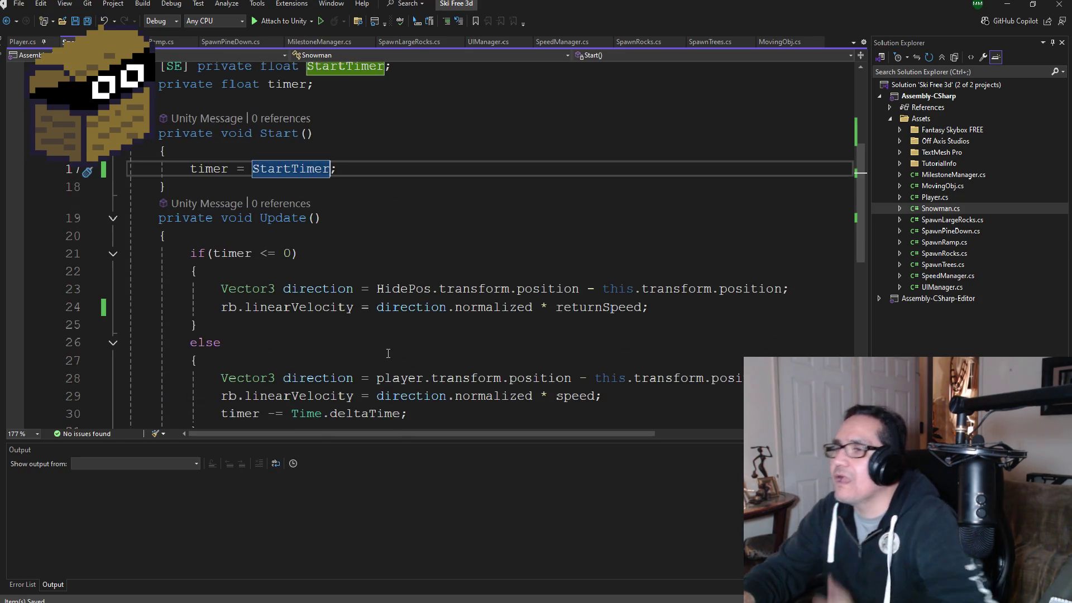
{"action": "left_click", "coordinate": [1013, 5]}
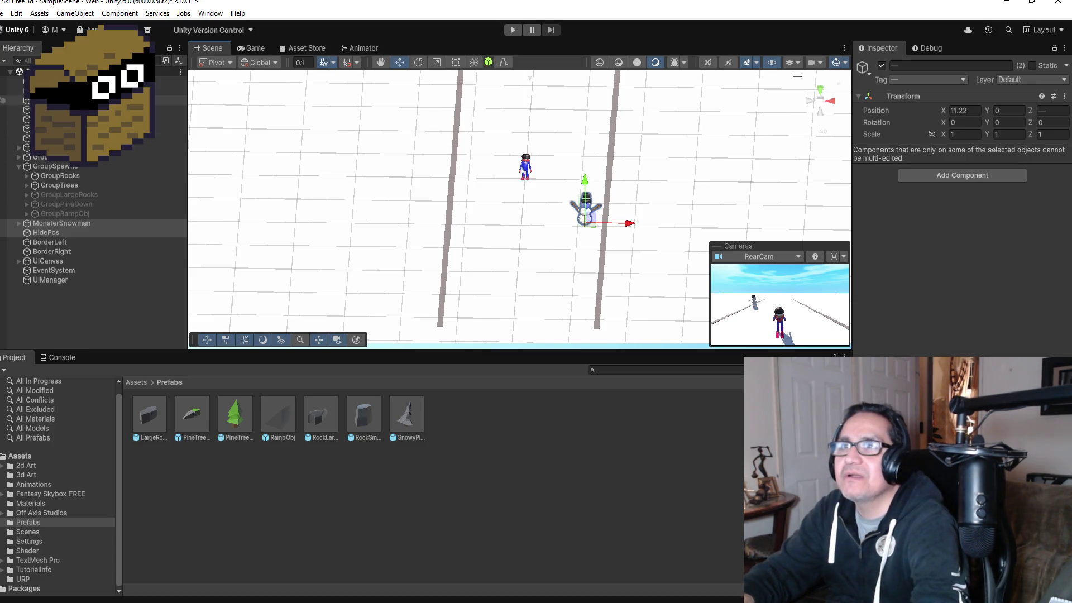
- Select RearCam, try a narrower field of view, undo back to 60, and collapse GroupSpawns
{"action": "left_click", "coordinate": [5, 91]}
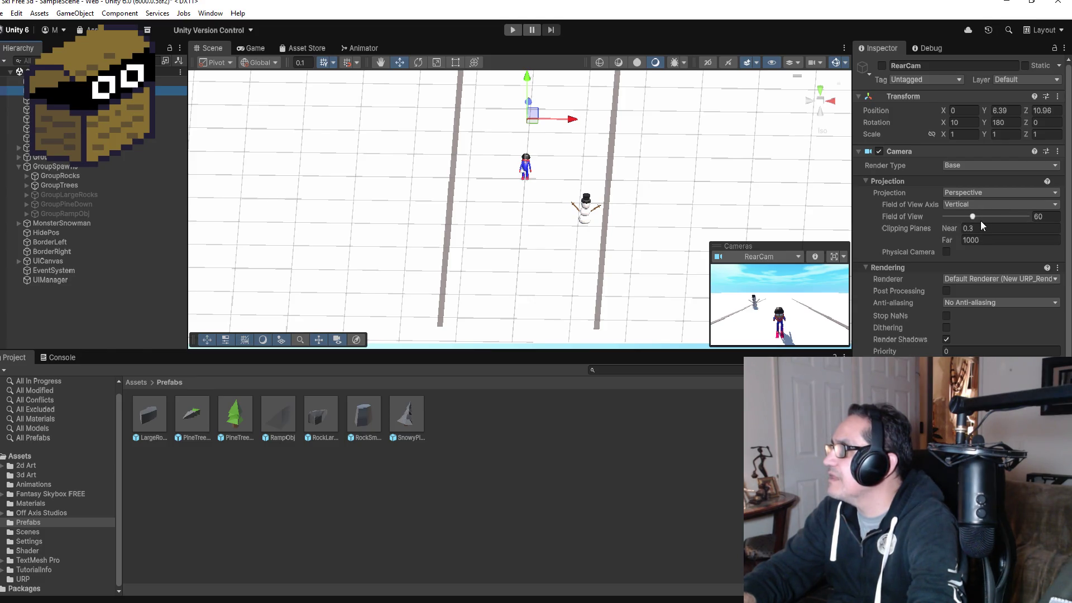
{"action": "left_click_drag", "start_coordinate": [973, 218], "coordinate": [977, 226]}
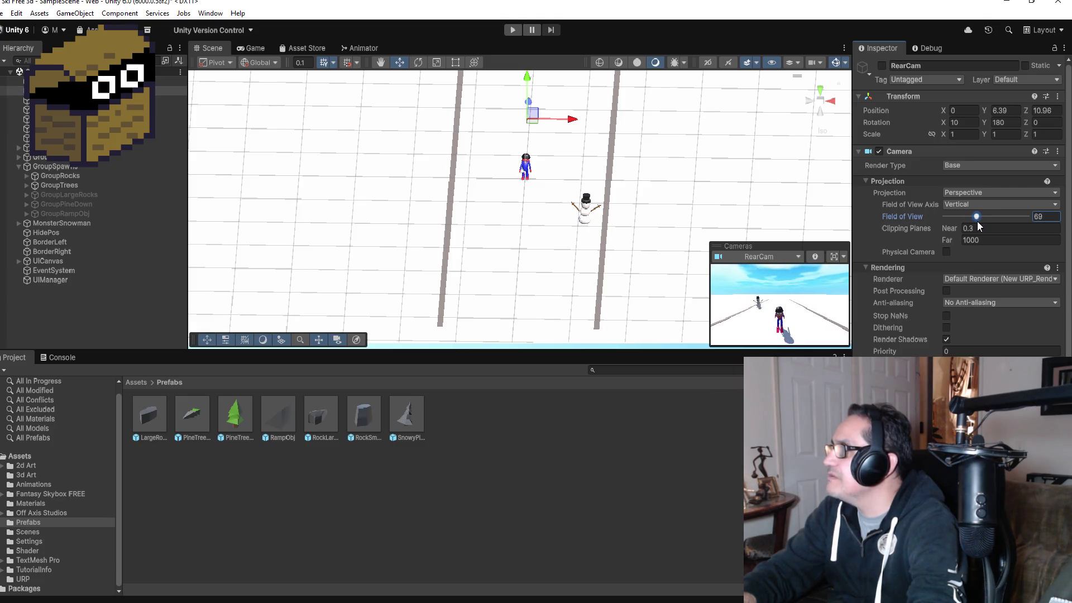
{"action": "key", "text": "ctrl+z"}
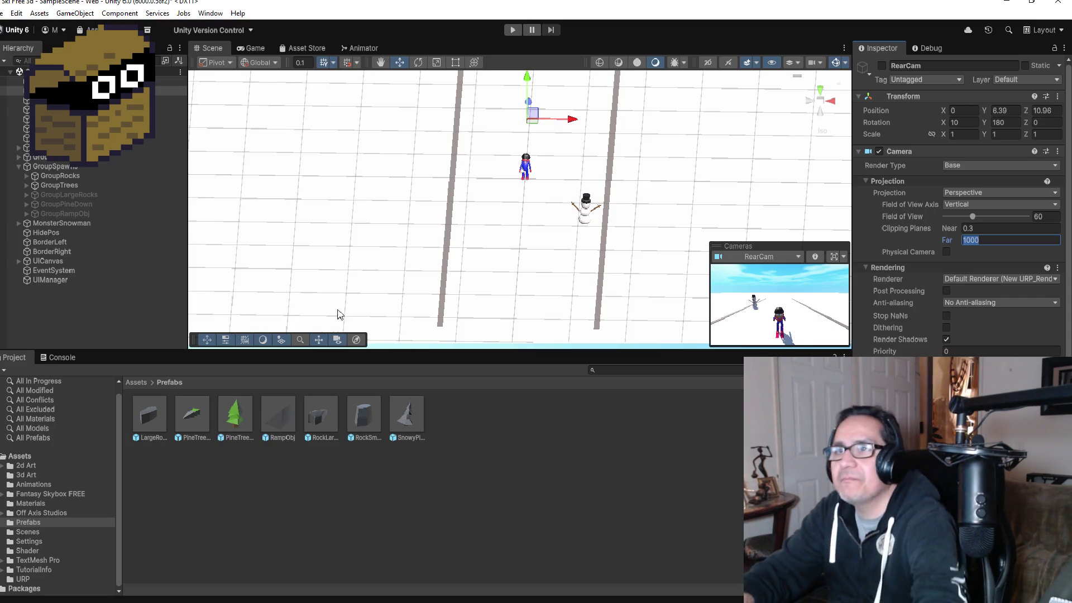
{"action": "left_click", "coordinate": [18, 167]}
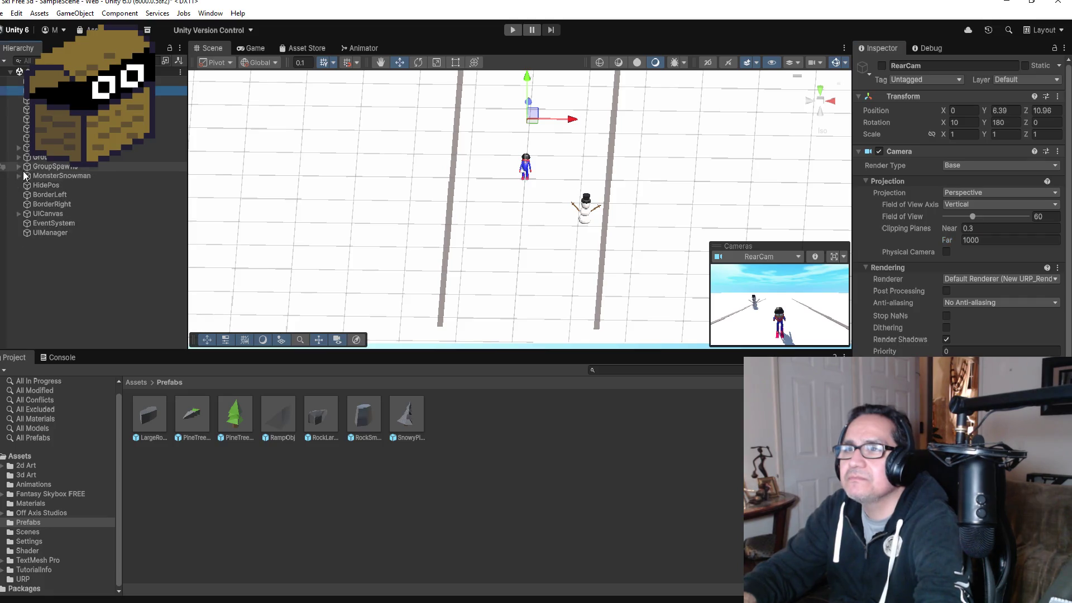
- Trial-move MonsterSnowman and HidePos right along X, then undo back to X 11.22
{"action": "left_click", "coordinate": [56, 176]}
{"action": "left_click", "coordinate": [62, 185], "text": "ctrl"}
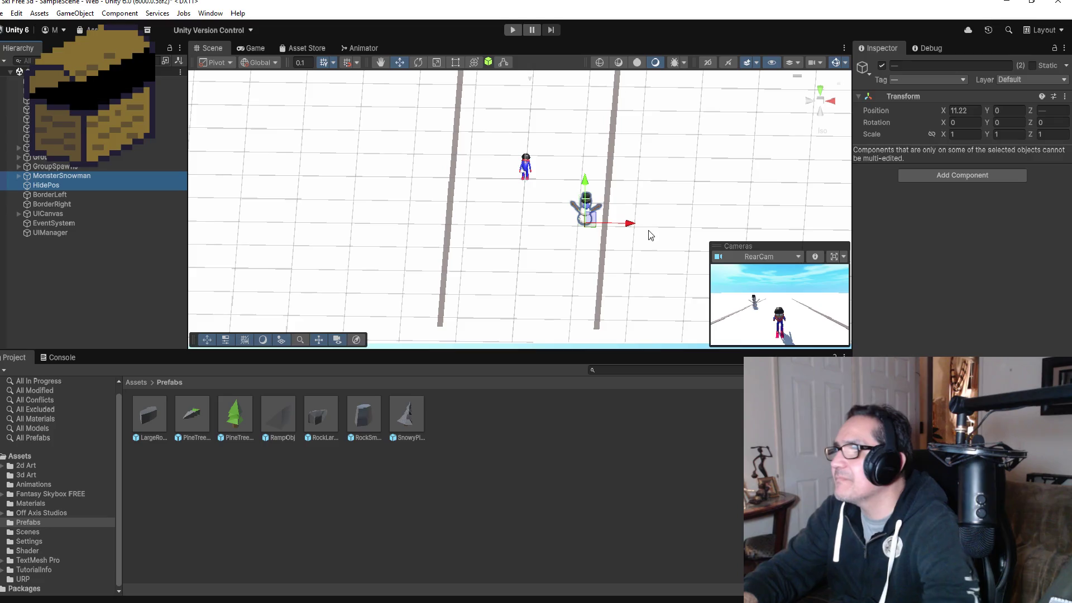
{"action": "left_click_drag", "start_coordinate": [631, 223], "coordinate": [757, 219]}
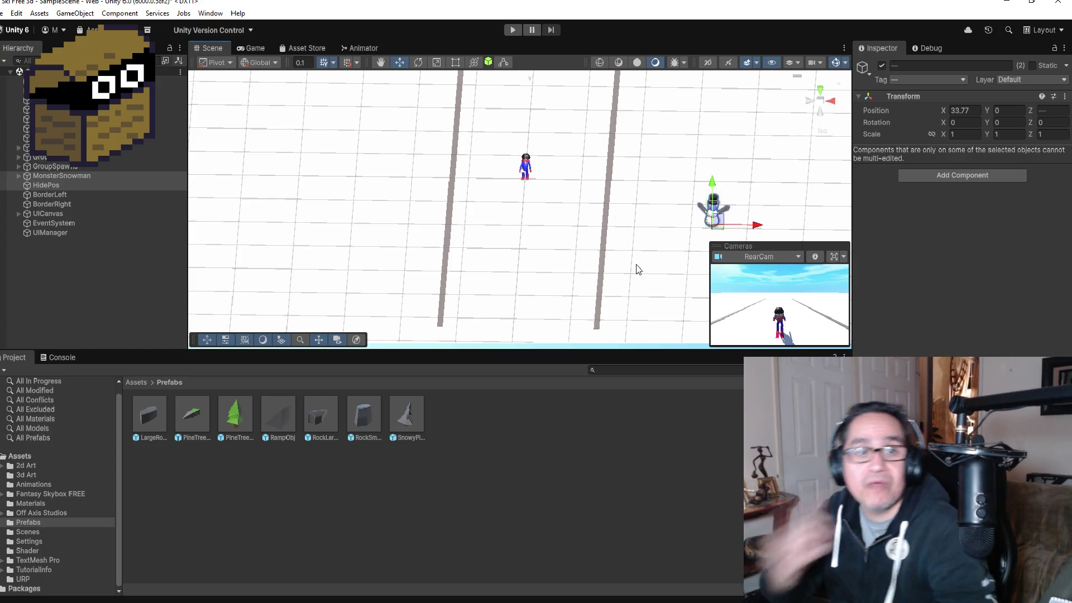
{"action": "key", "text": "ctrl+z"}
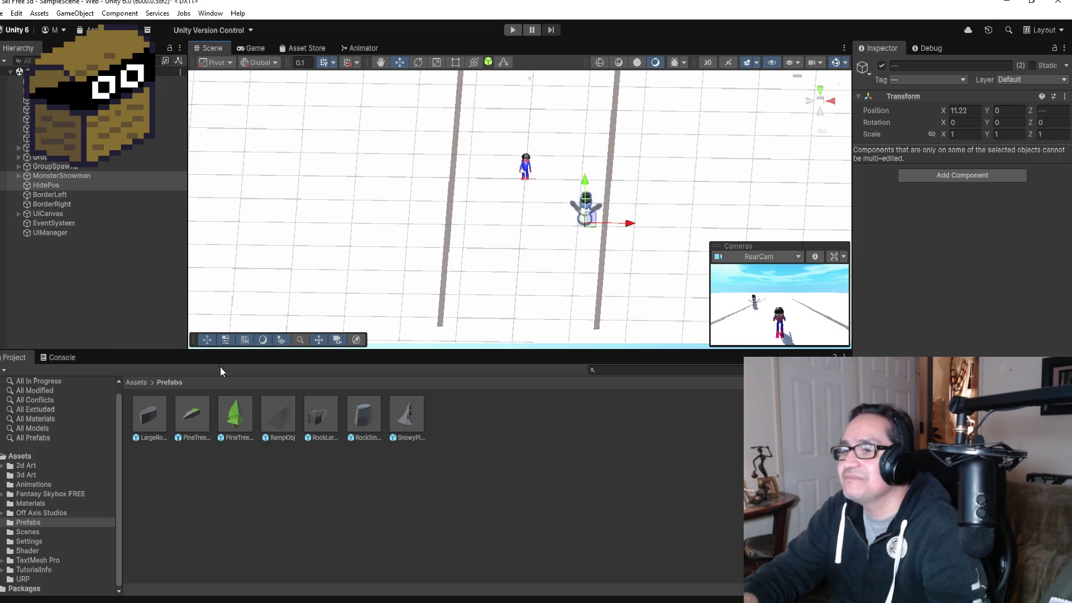
{"action": "scroll", "coordinate": [468, 172], "scroll_direction": "down", "scroll_amount": 5}
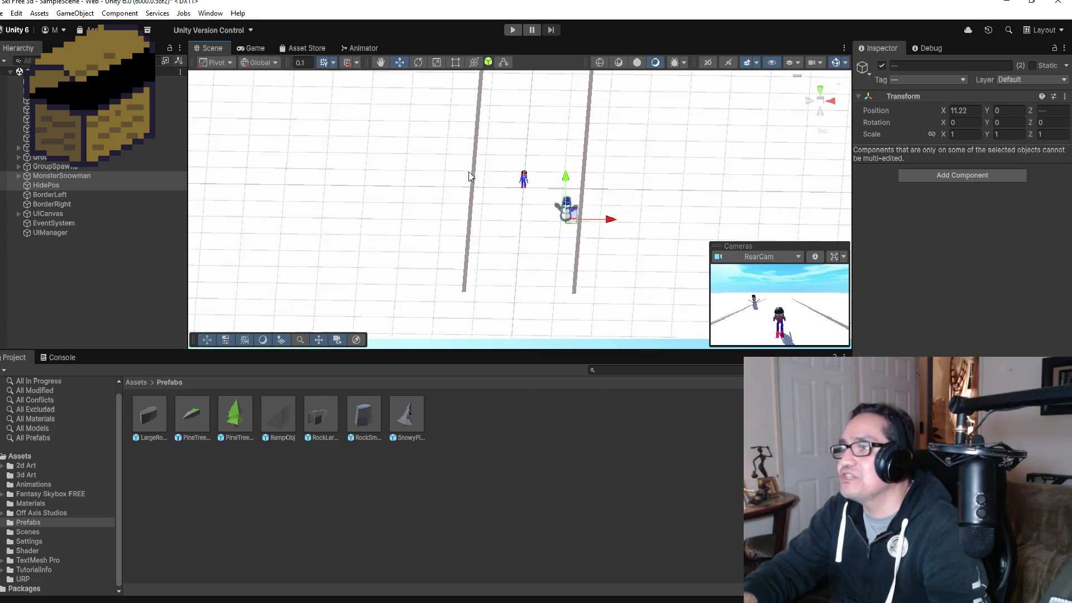
{"action": "left_click", "coordinate": [608, 141]}
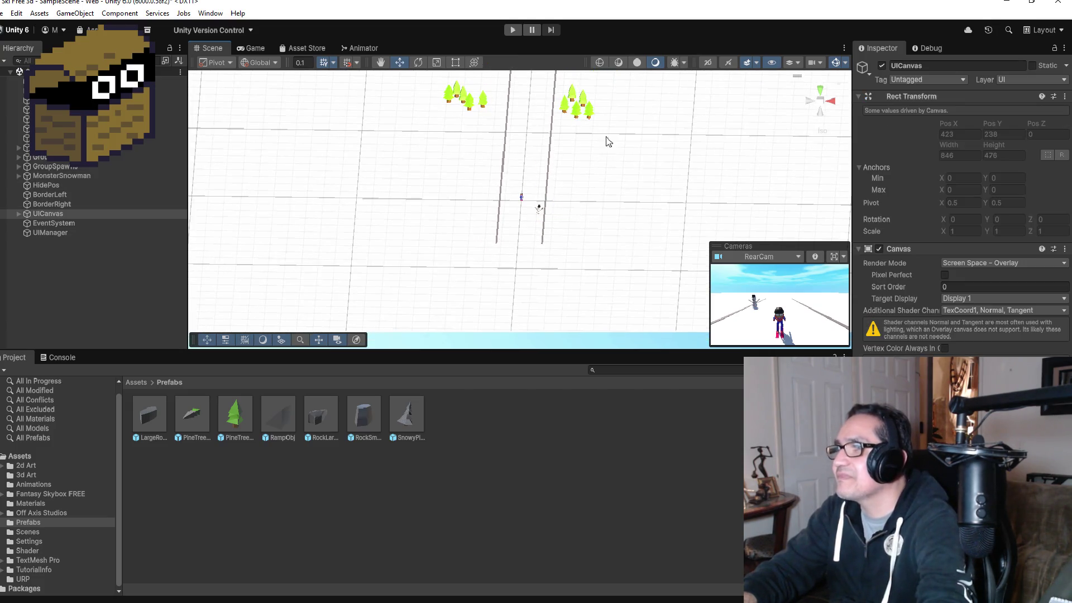
- Duplicate PineTreeTrunk (8) and move the copy beside the track at 21.8, 0, -21.9
{"action": "left_click", "coordinate": [581, 116]}
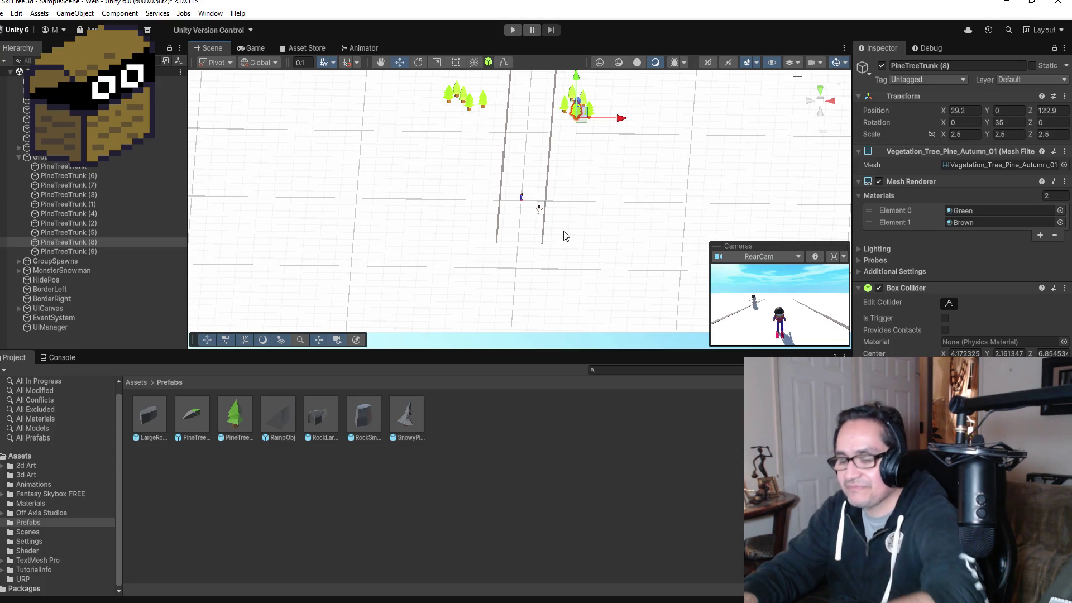
{"action": "key", "text": "ctrl+d"}
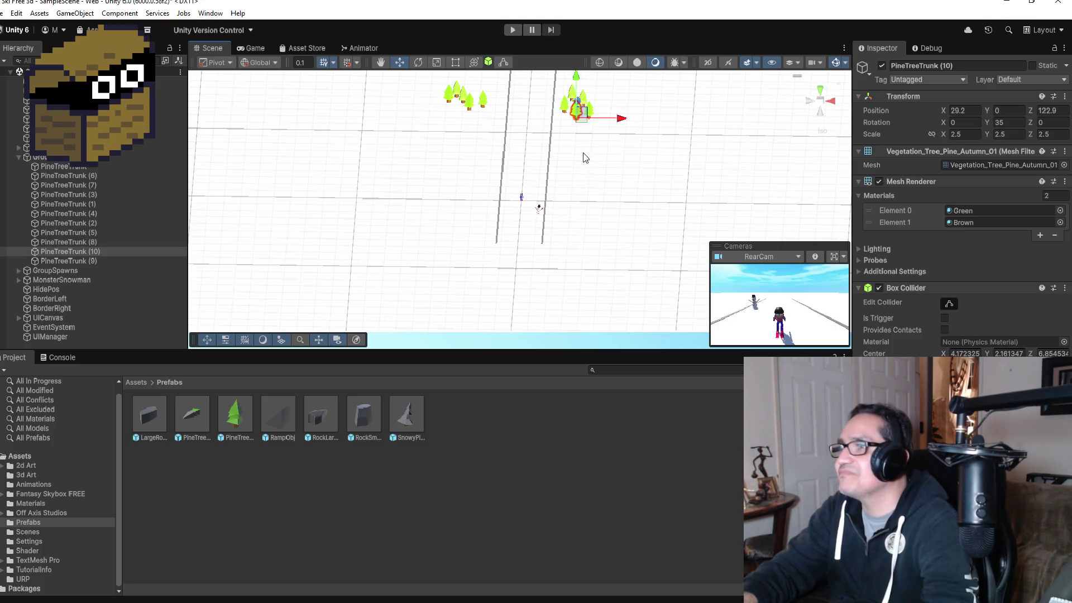
{"action": "left_click_drag", "start_coordinate": [579, 85], "coordinate": [578, 190]}
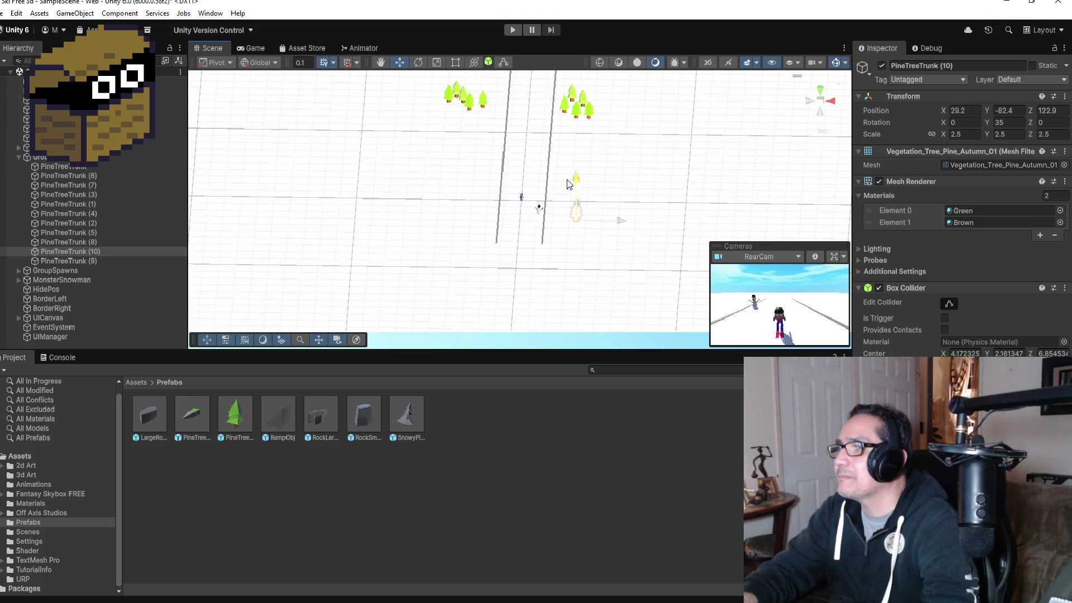
{"action": "key", "text": "ctrl+z"}
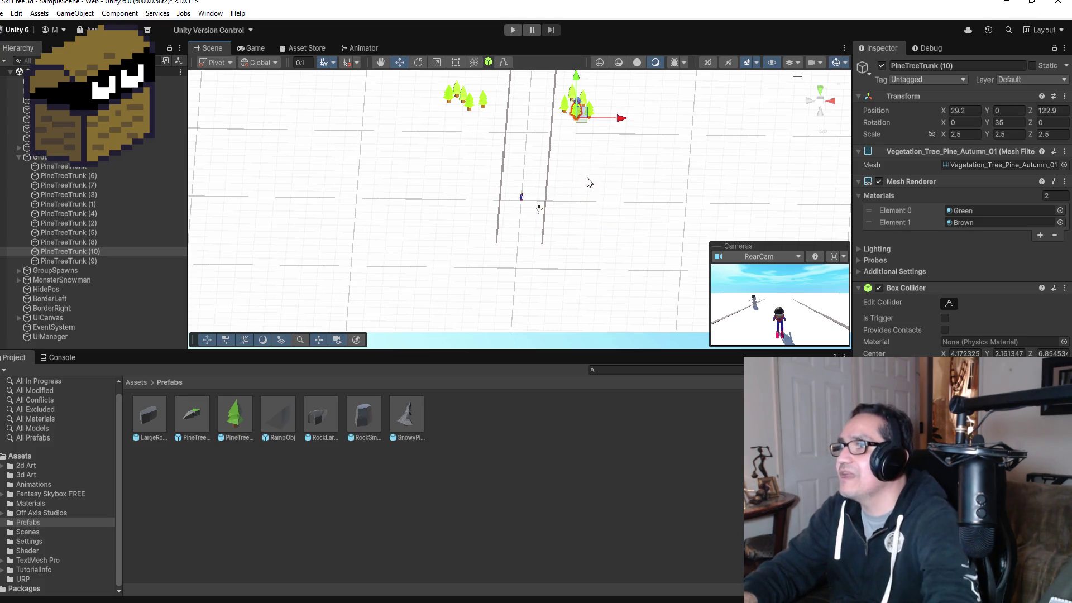
{"action": "mouse_move", "coordinate": [622, 92]}
{"action": "left_mouse_down"}
{"action": "mouse_move", "coordinate": [650, 112]}
{"action": "mouse_move", "coordinate": [553, 199]}
{"action": "left_mouse_up"}
{"action": "left_click_drag", "start_coordinate": [608, 234], "coordinate": [567, 204]}
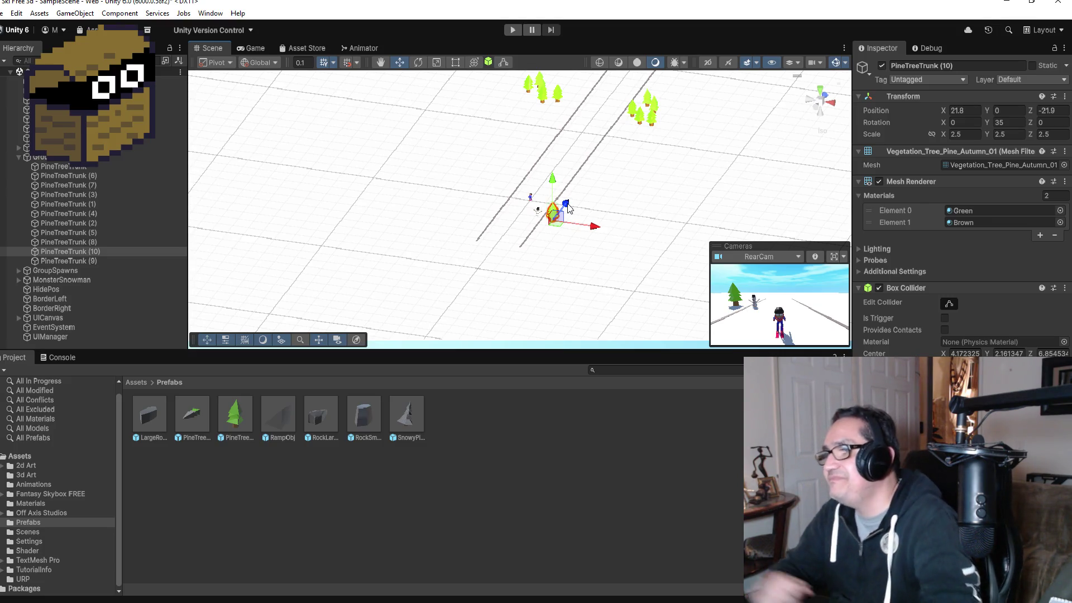
- Frame PineTreeTrunk (10), duplicate it, and place the copy right beside it
{"action": "scroll", "coordinate": [599, 246], "scroll_direction": "up", "scroll_amount": 2}
{"action": "key", "text": "f"}
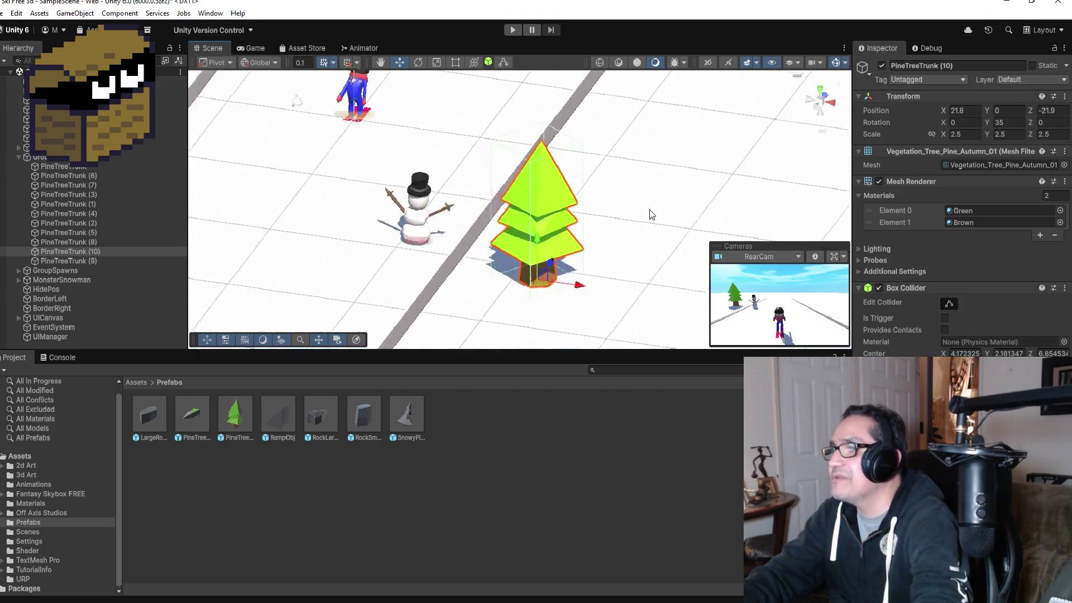
{"action": "mouse_move", "coordinate": [624, 251]}
{"action": "left_mouse_down"}
{"action": "mouse_move", "coordinate": [539, 256]}
{"action": "mouse_move", "coordinate": [576, 273]}
{"action": "mouse_move", "coordinate": [596, 266]}
{"action": "mouse_move", "coordinate": [577, 286]}
{"action": "left_mouse_up"}
{"action": "key", "text": "f"}
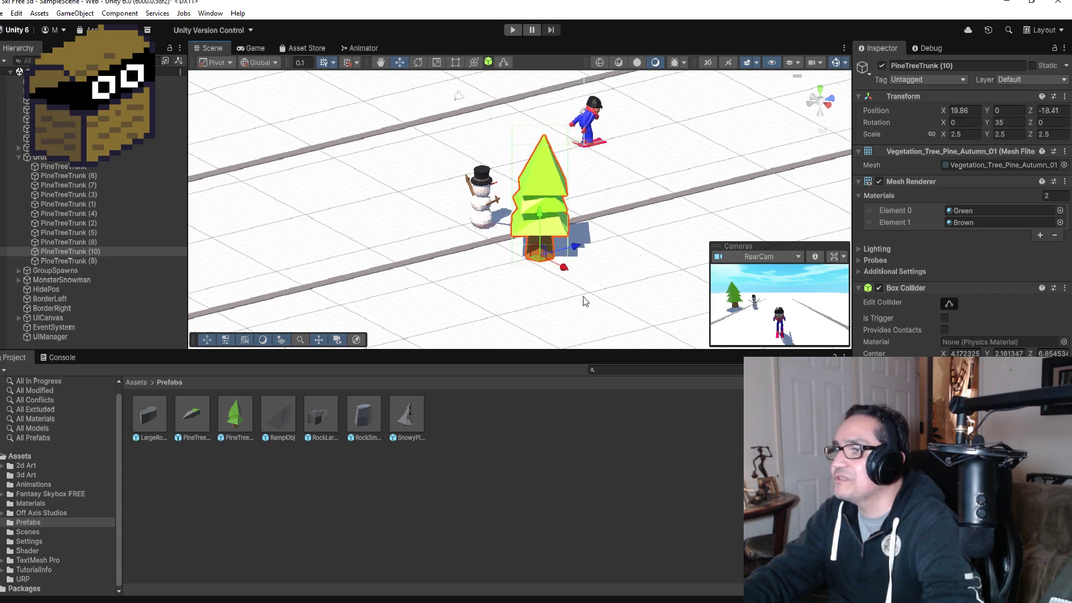
{"action": "left_click", "coordinate": [109, 252]}
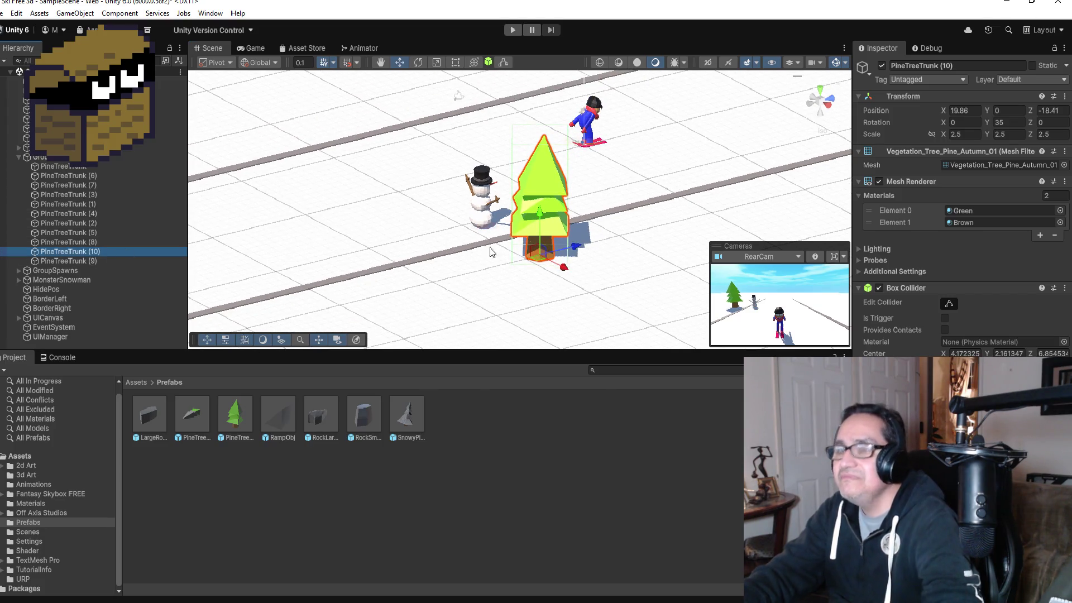
{"action": "key", "text": "ctrl+d"}
{"action": "mouse_move", "coordinate": [563, 266]}
{"action": "left_mouse_down"}
{"action": "mouse_move", "coordinate": [594, 253]}
{"action": "mouse_move", "coordinate": [525, 276]}
{"action": "mouse_move", "coordinate": [527, 301]}
{"action": "mouse_move", "coordinate": [506, 278]}
{"action": "mouse_move", "coordinate": [524, 248]}
{"action": "left_mouse_up"}
- Duplicate PineTreeTrunk (11) and slide the new copy to 23.88, 0, -28.1
{"action": "left_click", "coordinate": [102, 260]}
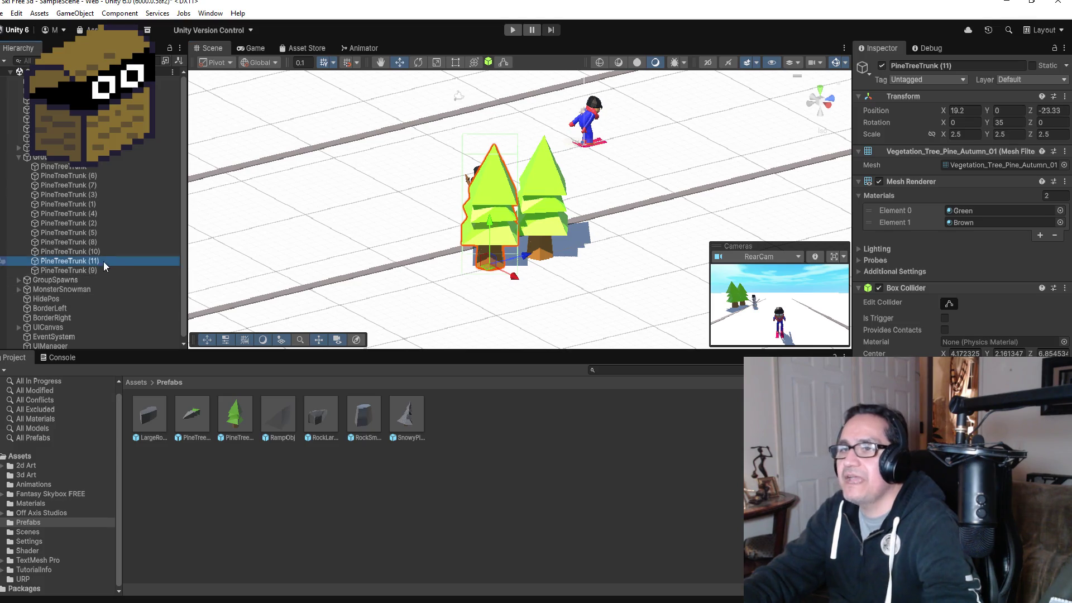
{"action": "key", "text": "ctrl+d"}
{"action": "mouse_move", "coordinate": [510, 275]}
{"action": "left_mouse_down"}
{"action": "mouse_move", "coordinate": [561, 277]}
{"action": "mouse_move", "coordinate": [521, 310]}
{"action": "mouse_move", "coordinate": [494, 298]}
{"action": "mouse_move", "coordinate": [501, 304]}
{"action": "left_mouse_up"}
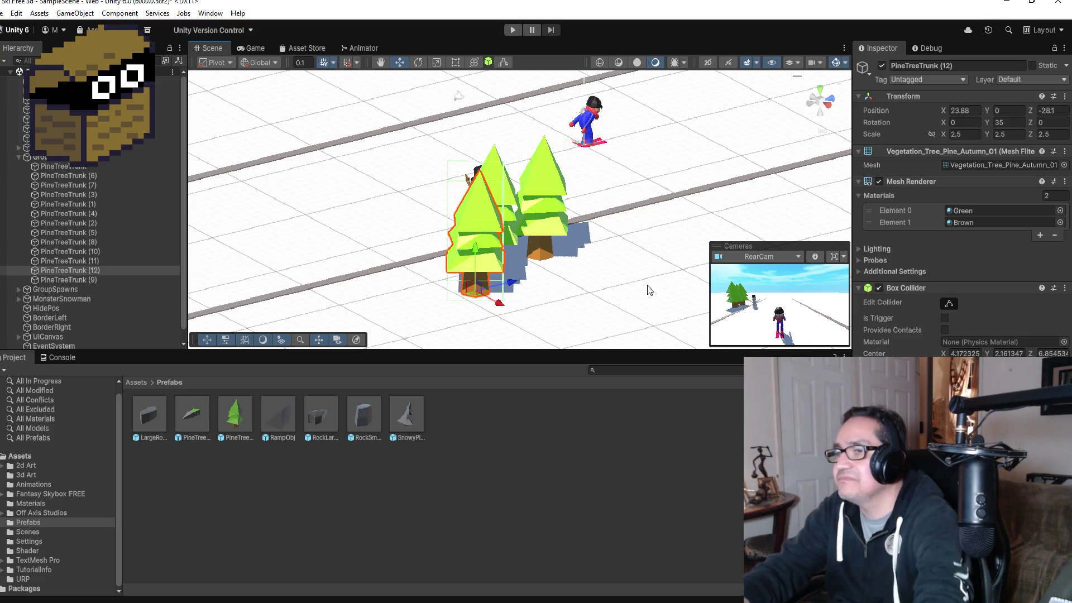
- Duplicate PineTreeTrunk (12) and move the copy toward the front of the cluster
{"action": "left_click", "coordinate": [95, 271]}
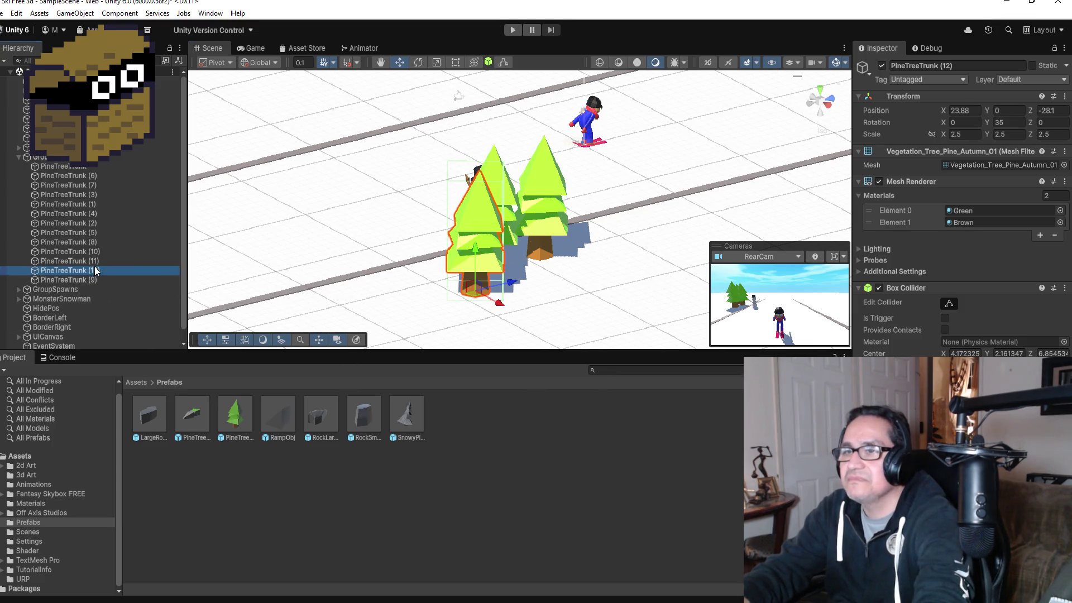
{"action": "key", "text": "ctrl+d"}
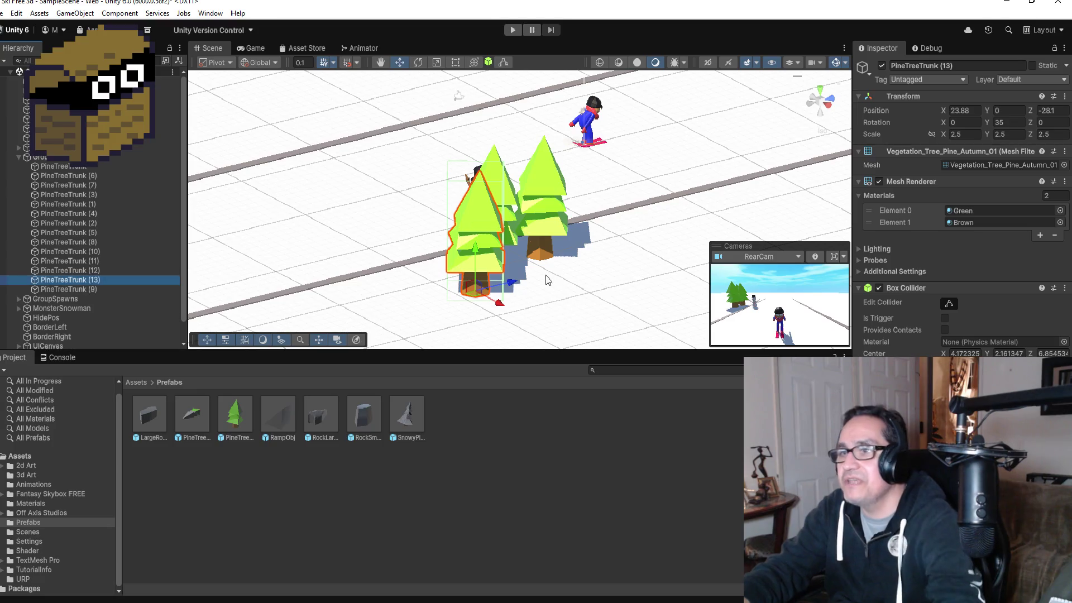
{"action": "mouse_move", "coordinate": [514, 280]}
{"action": "left_mouse_down"}
{"action": "mouse_move", "coordinate": [485, 316]}
{"action": "mouse_move", "coordinate": [453, 301]}
{"action": "left_mouse_up"}
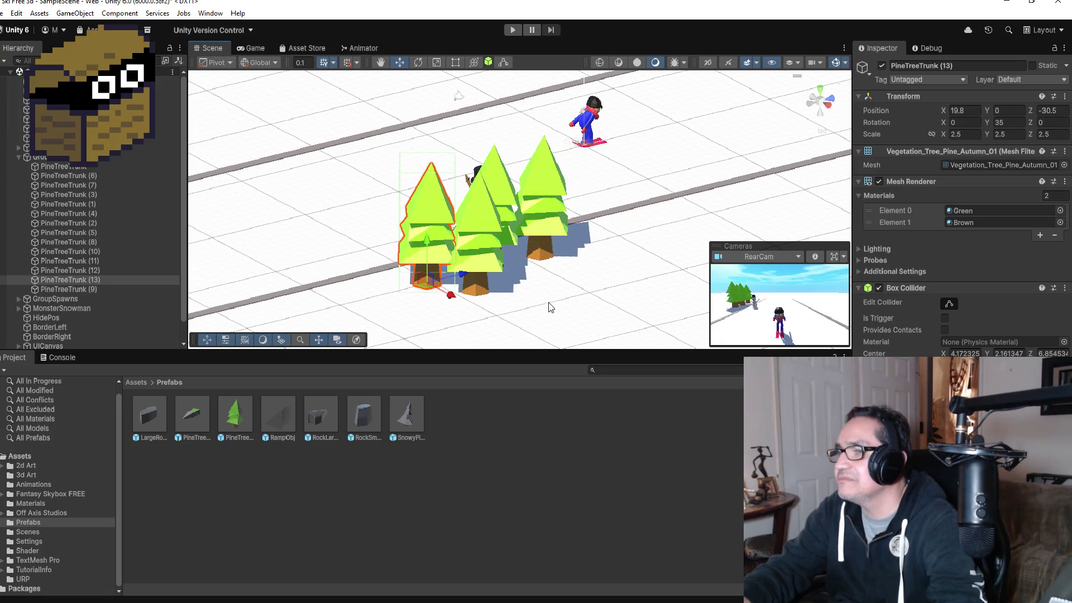
{"action": "scroll", "coordinate": [547, 254], "scroll_direction": "down", "scroll_amount": 2}
{"action": "scroll", "coordinate": [546, 254], "scroll_direction": "down", "scroll_amount": 2}
- Duplicate pine trees onto the track's left side, placing PineTreeTrunk (16) at -22.2, 0, -26.1
{"action": "left_click_drag", "start_coordinate": [547, 254], "coordinate": [669, 271]}
{"action": "left_click", "coordinate": [83, 281]}
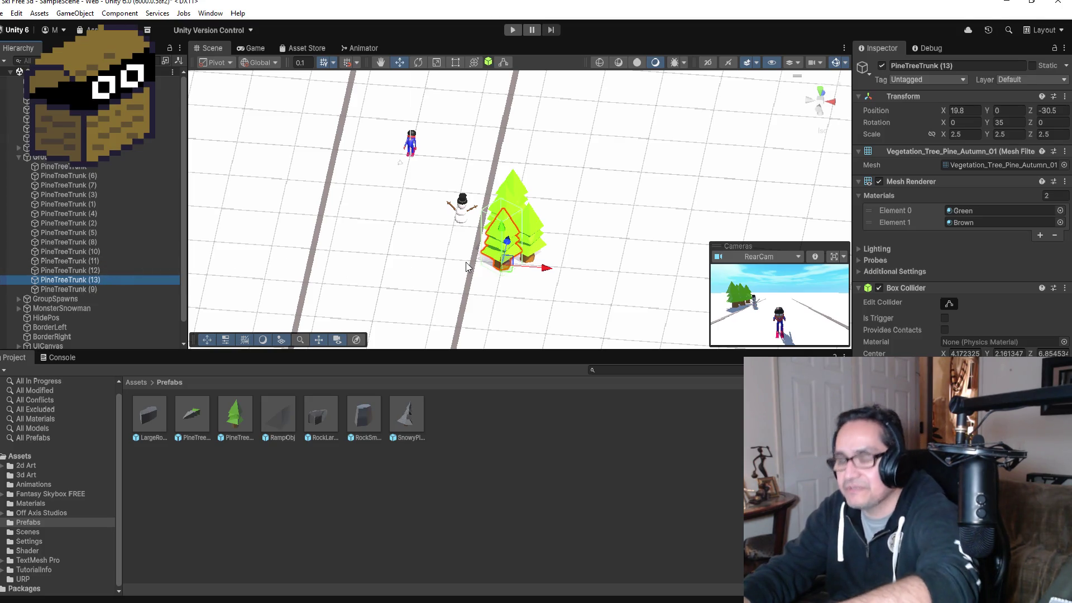
{"action": "key", "text": "ctrl+d"}
{"action": "left_click_drag", "start_coordinate": [547, 267], "coordinate": [338, 250]}
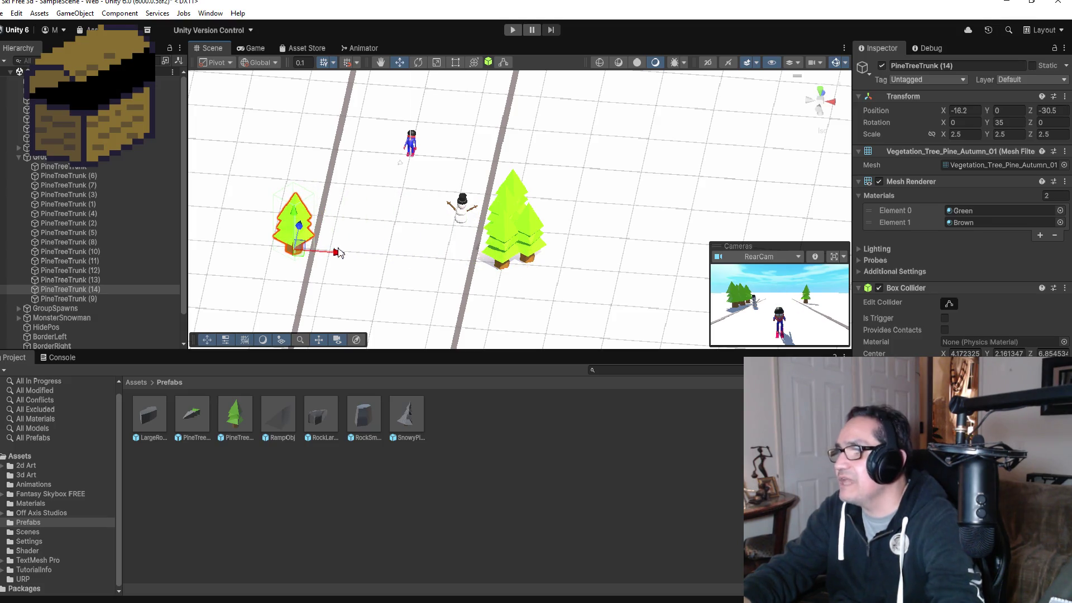
{"action": "key", "text": "ctrl+d"}
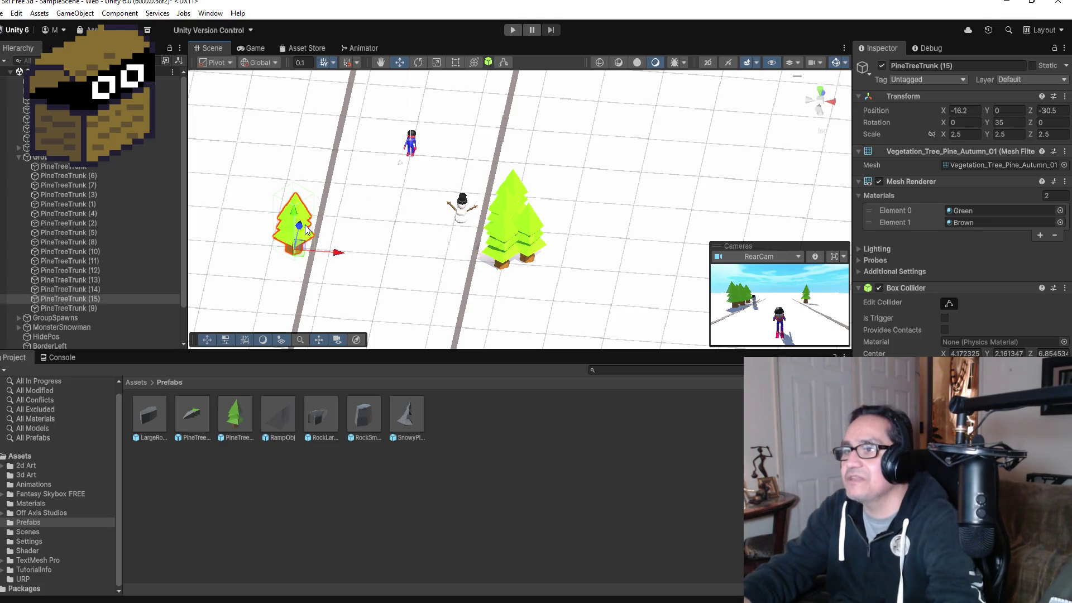
{"action": "mouse_move", "coordinate": [307, 227]}
{"action": "left_mouse_down"}
{"action": "mouse_move", "coordinate": [314, 199]}
{"action": "mouse_move", "coordinate": [340, 220]}
{"action": "left_mouse_up"}
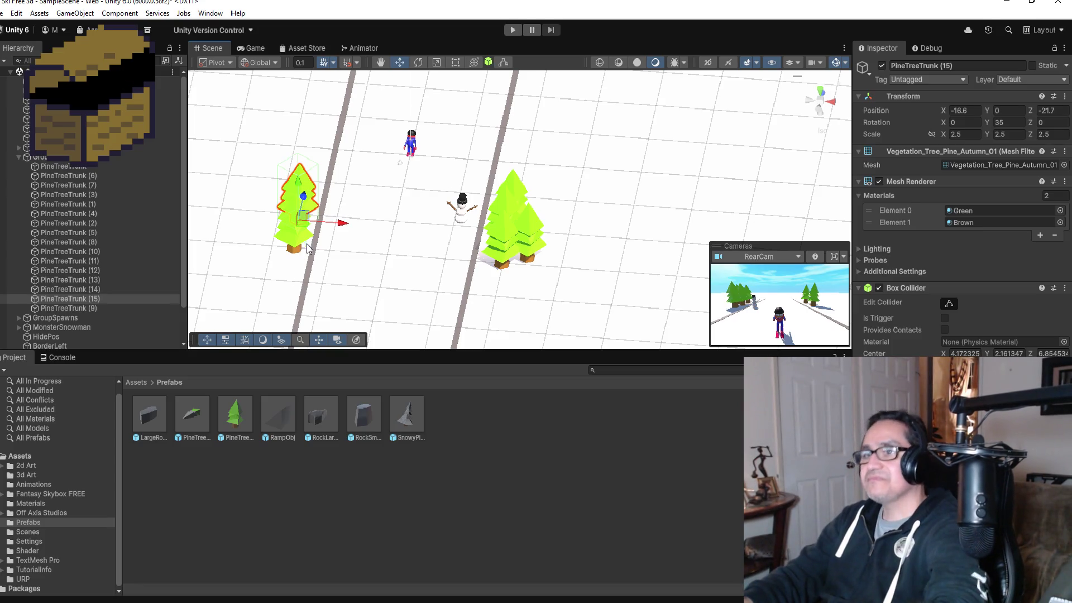
{"action": "key", "text": "ctrl+d"}
{"action": "left_click_drag", "start_coordinate": [339, 227], "coordinate": [268, 208]}
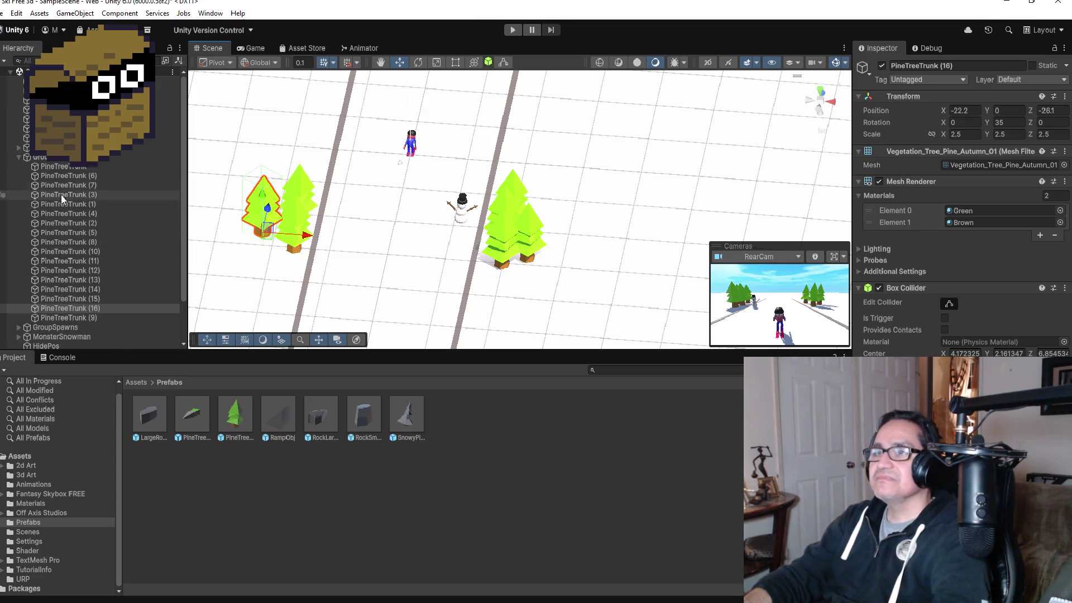
{"action": "left_click", "coordinate": [16, 158]}
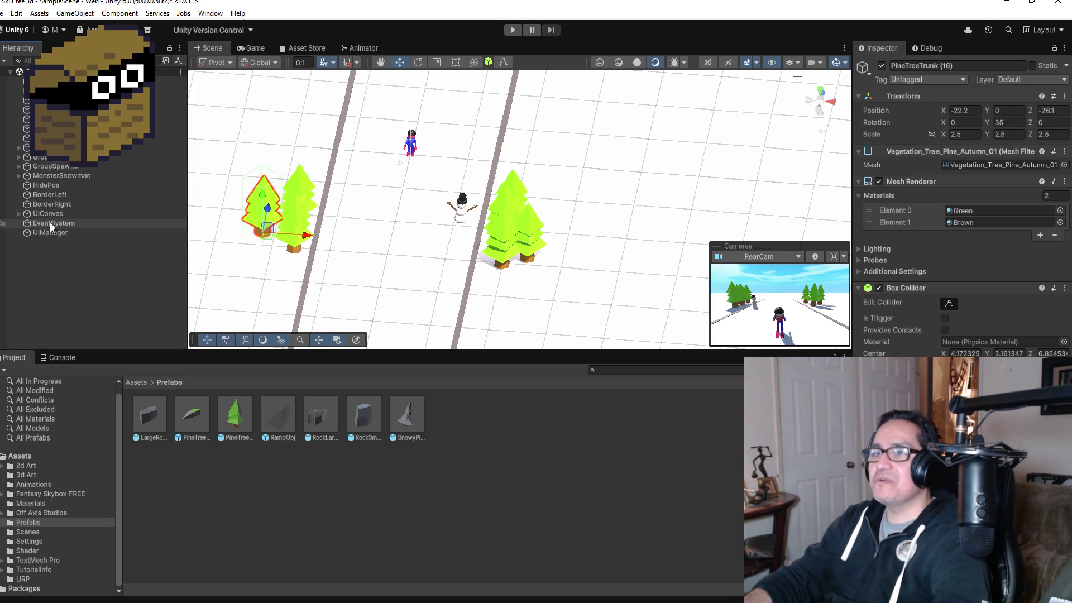
- Move MonsterSnowman and HidePos together to X 20.4 among the right-side pine trees
{"action": "left_click", "coordinate": [61, 176]}
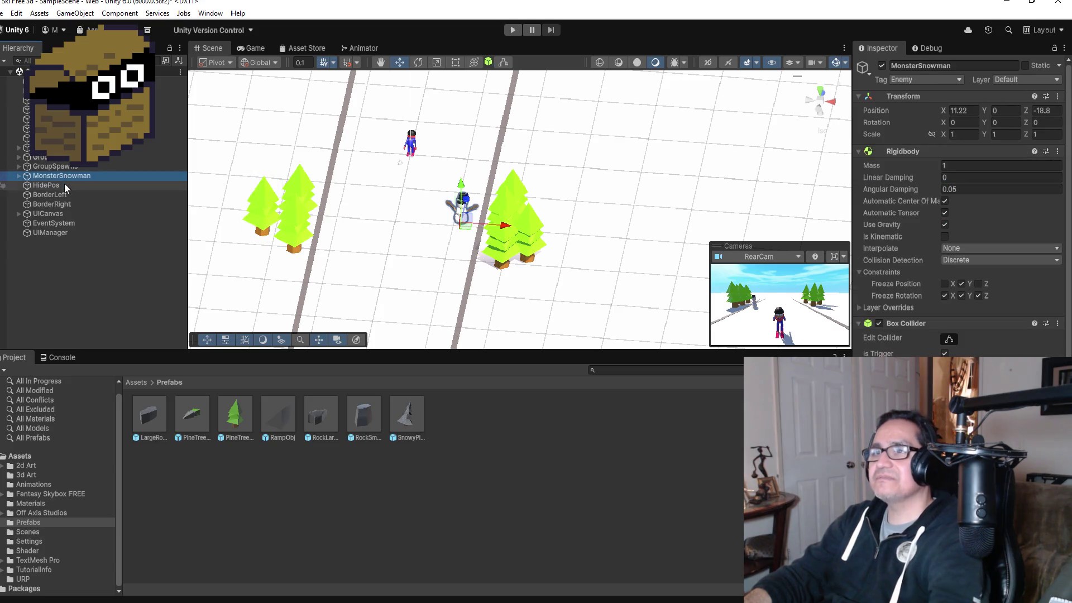
{"action": "left_click", "coordinate": [63, 186], "text": "ctrl"}
{"action": "left_click_drag", "start_coordinate": [501, 226], "coordinate": [556, 233]}
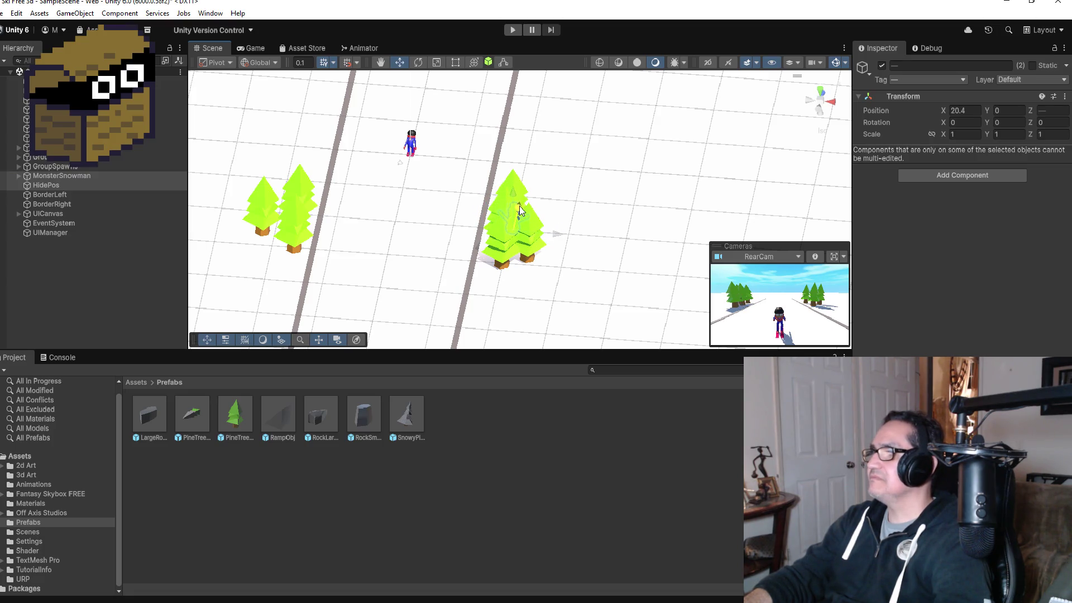
{"action": "mouse_move", "coordinate": [623, 210]}
{"action": "left_mouse_down"}
{"action": "mouse_move", "coordinate": [354, 164]}
{"action": "mouse_move", "coordinate": [645, 210]}
{"action": "mouse_move", "coordinate": [633, 212]}
{"action": "left_mouse_up"}
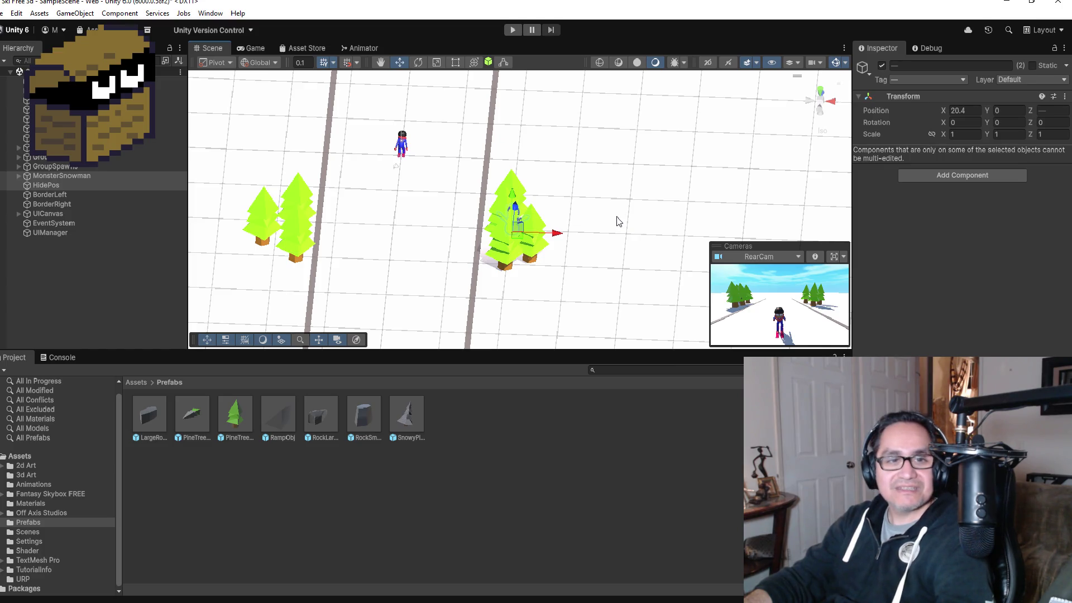